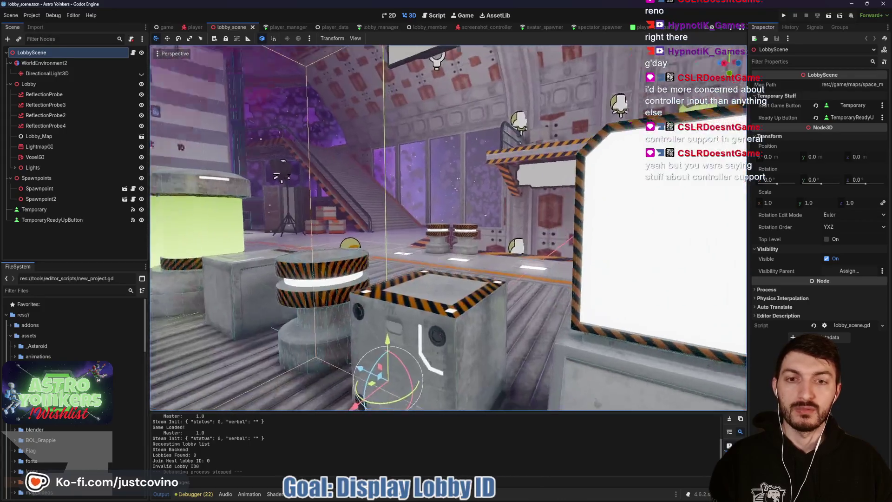
Fly the lobby camera toward the title board and hologram, then switch to game.tscn
{"action": "left_click_drag", "start_coordinate": [448, 227], "coordinate": [448, 228]}
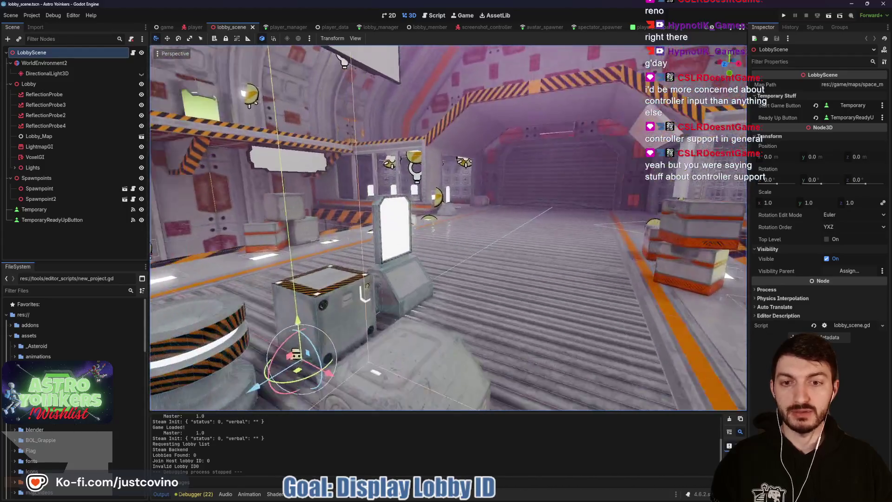
{"action": "left_click_drag", "start_coordinate": [448, 227], "coordinate": [424, 253]}
{"action": "mouse_move", "coordinate": [350, 280]}
{"action": "left_mouse_down"}
{"action": "mouse_move", "coordinate": [348, 295]}
{"action": "mouse_move", "coordinate": [366, 297]}
{"action": "left_mouse_up"}
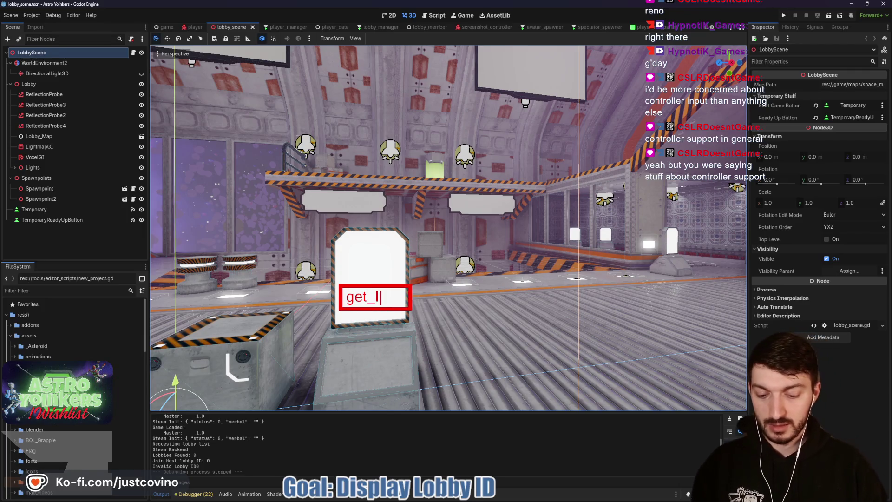
{"action": "type", "text": "obby"}
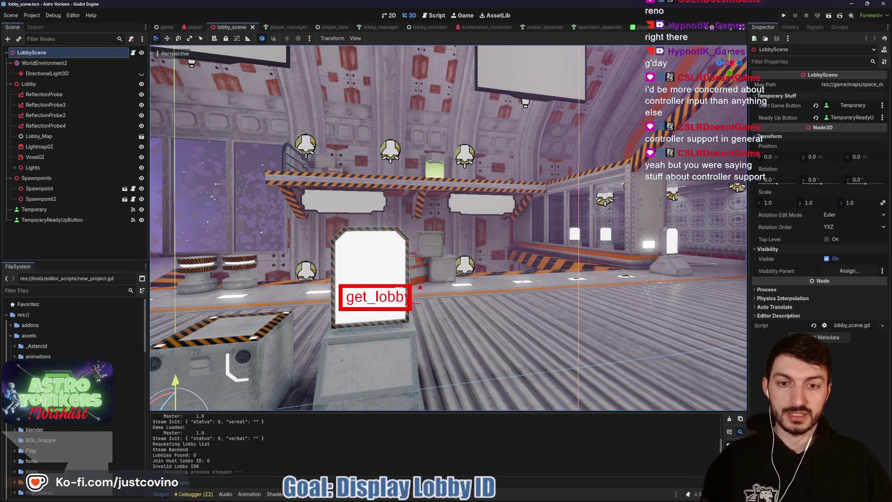
{"action": "key", "text": "Escape"}
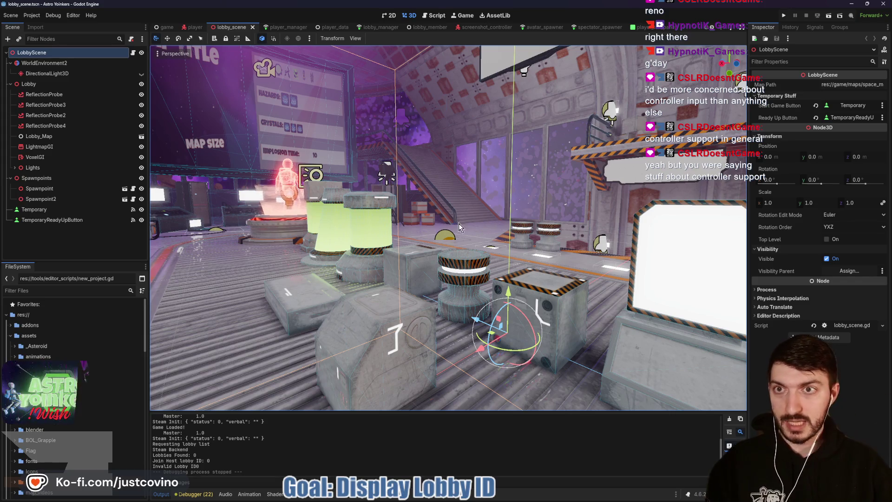
{"action": "left_click", "coordinate": [167, 27]}
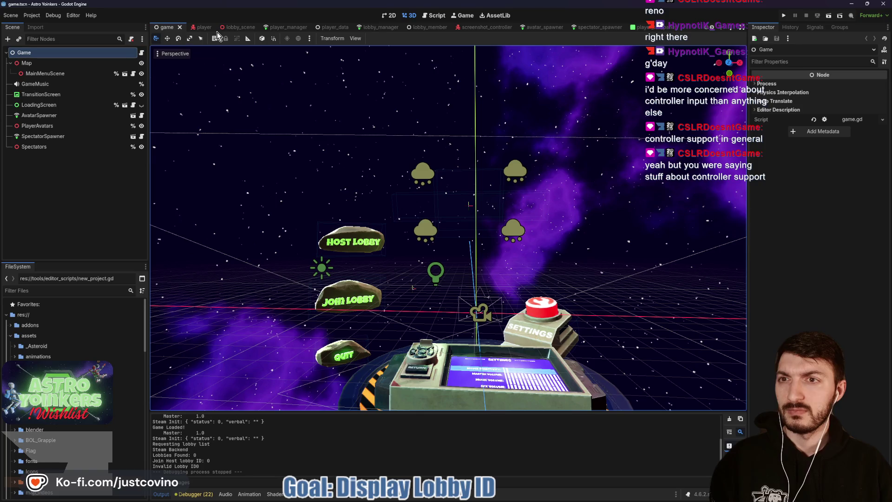
Open tab_menu.gd and insert MOUSE_MODE_VISIBLE on a new line 9
{"action": "left_click", "coordinate": [204, 27]}
{"action": "scroll", "coordinate": [104, 202], "scroll_direction": "down", "scroll_amount": 3}
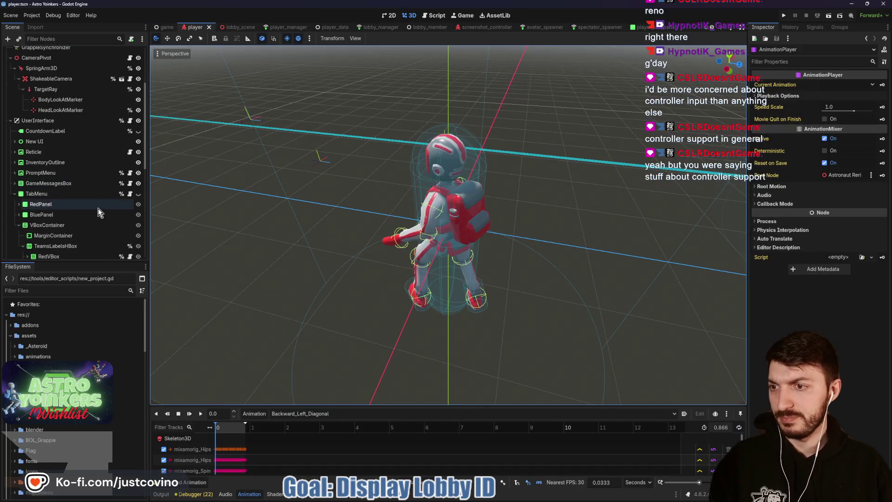
{"action": "left_click", "coordinate": [130, 193]}
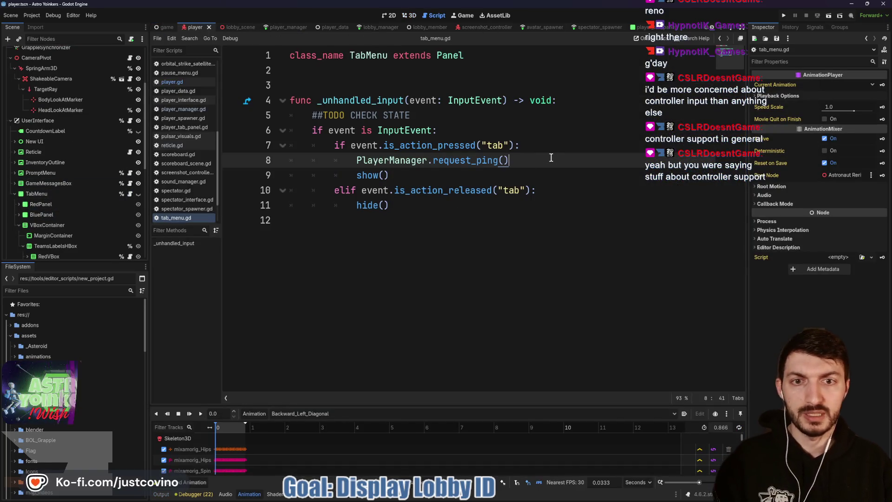
{"action": "key", "text": "Return"}
{"action": "type", "text": "Input"}
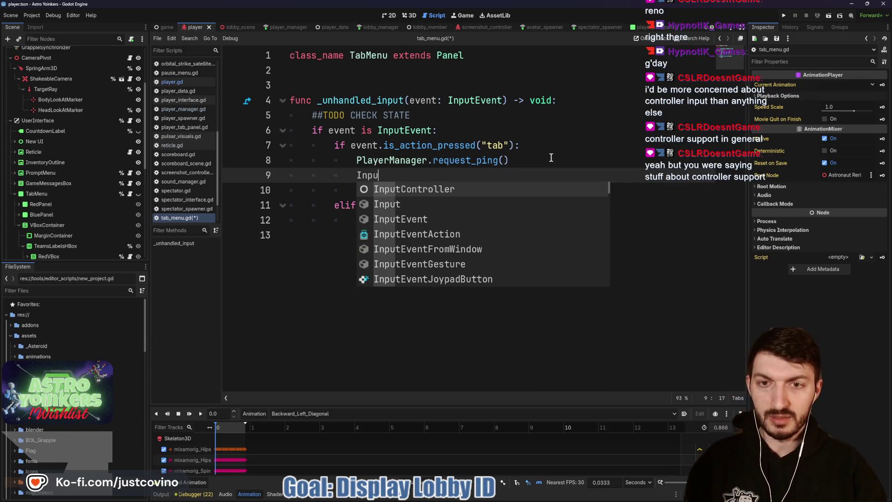
{"action": "type", "text": ".mouse"}
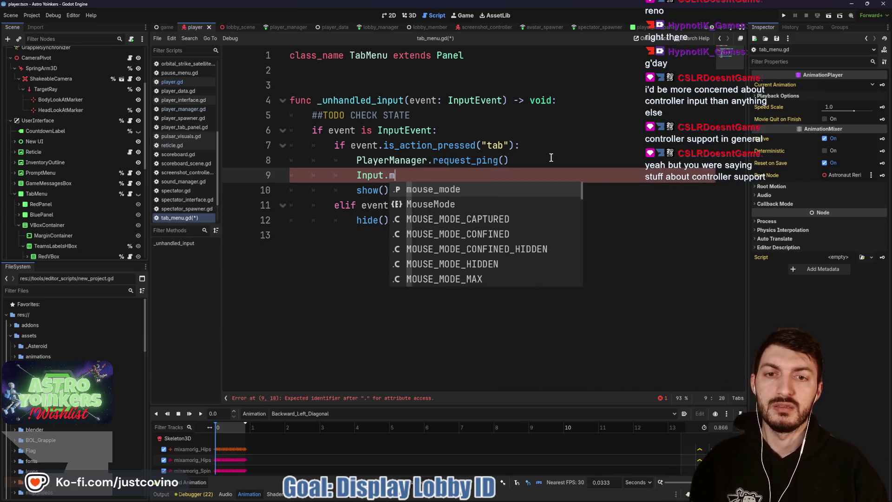
{"action": "key", "text": "BackSpace"}
{"action": "key", "text": "BackSpace"}
{"action": "key", "text": "BackSpace"}
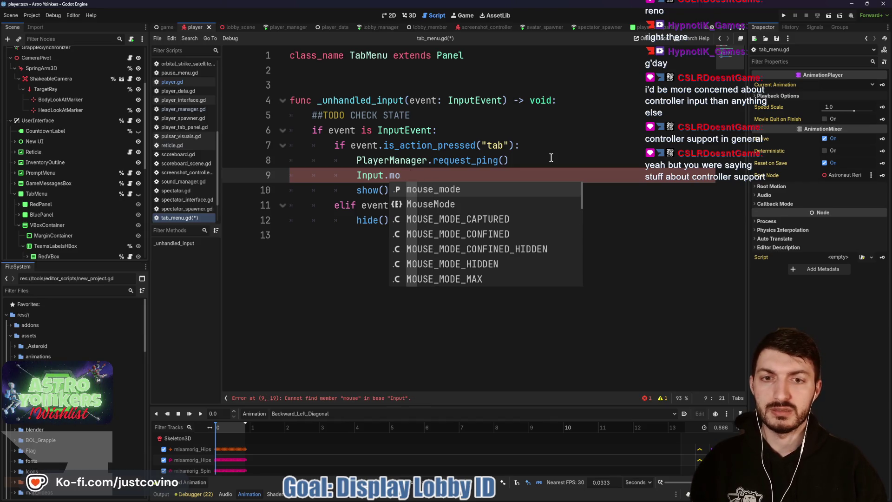
{"action": "key", "text": "BackSpace"}
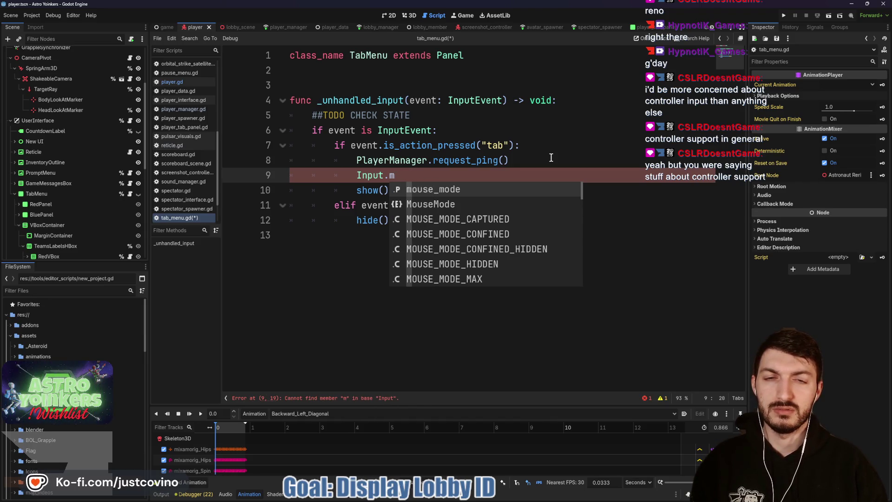
{"action": "key", "text": "Down"}
{"action": "key", "text": "Down"}
{"action": "key", "text": "Down"}
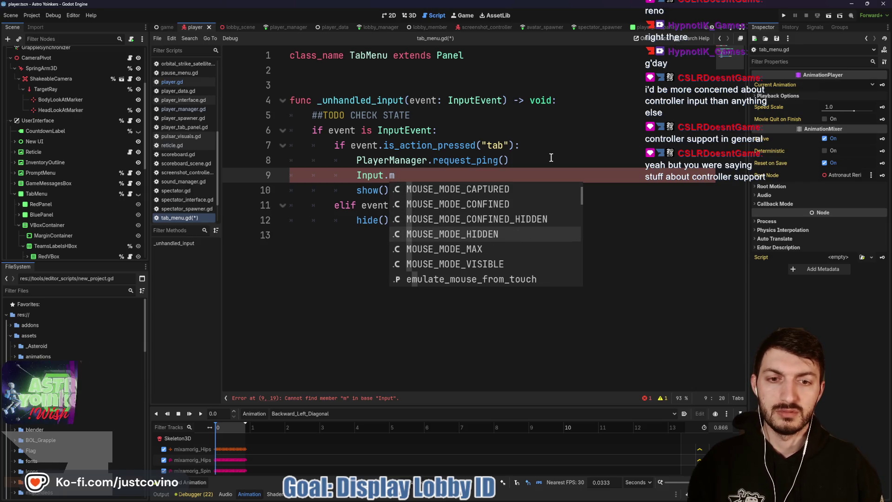
{"action": "key", "text": "Up"}
{"action": "key", "text": "Up"}
{"action": "key", "text": "Up"}
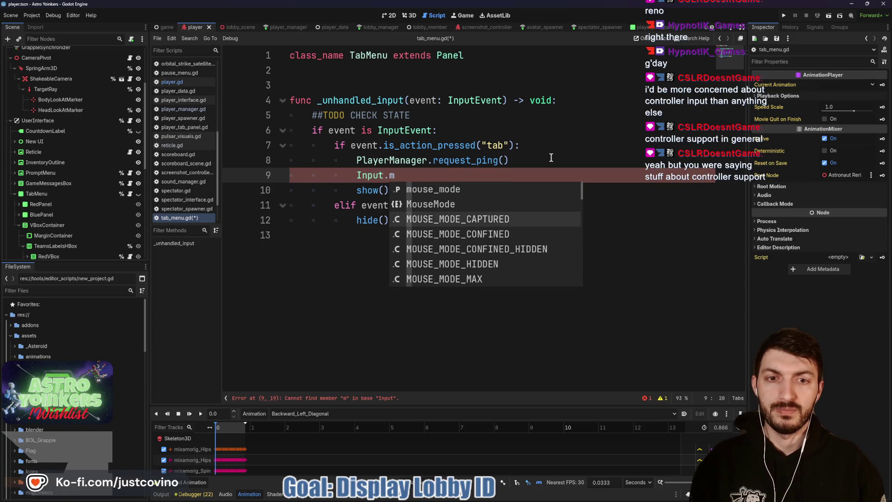
{"action": "key", "text": "Down"}
{"action": "key", "text": "Down"}
{"action": "key", "text": "Down"}
{"action": "key", "text": "Return"}
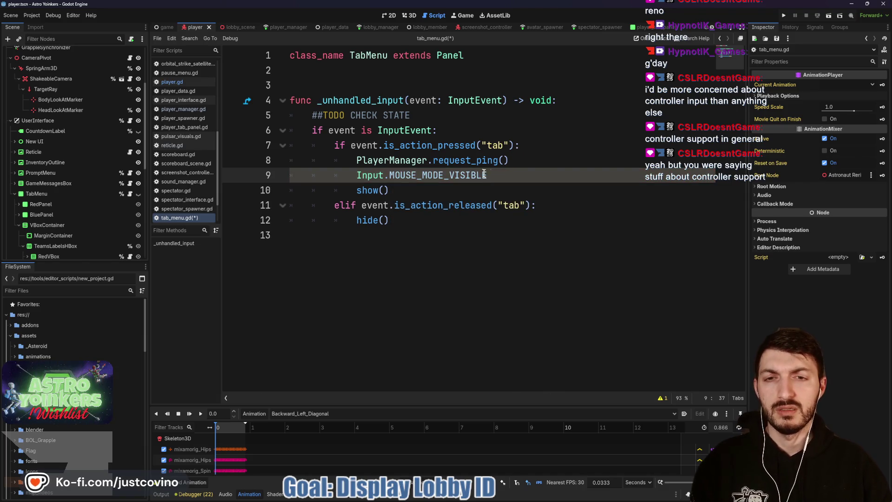
Search the project files for MOUSE_MODE_VISIBLE
{"action": "double_click", "coordinate": [413, 176]}
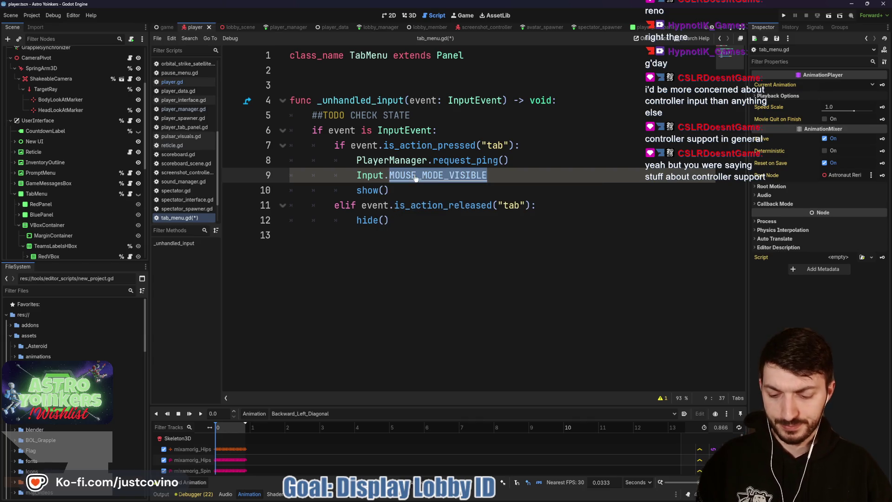
{"action": "key", "text": "ctrl+shift+f"}
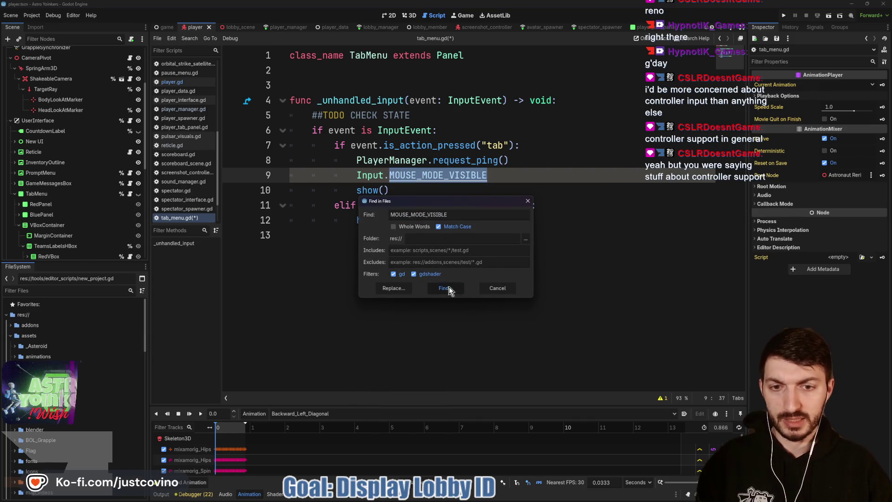
{"action": "left_click", "coordinate": [444, 288]}
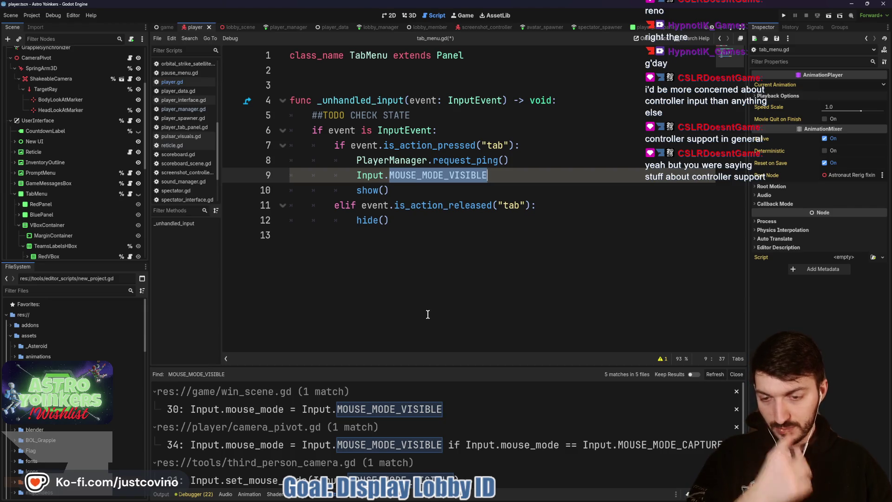
{"action": "left_click", "coordinate": [736, 374]}
Complete line 9 as Input.mouse_mode = MOUSE_MODE_VISIBLE before show()
{"action": "left_click", "coordinate": [356, 175]}
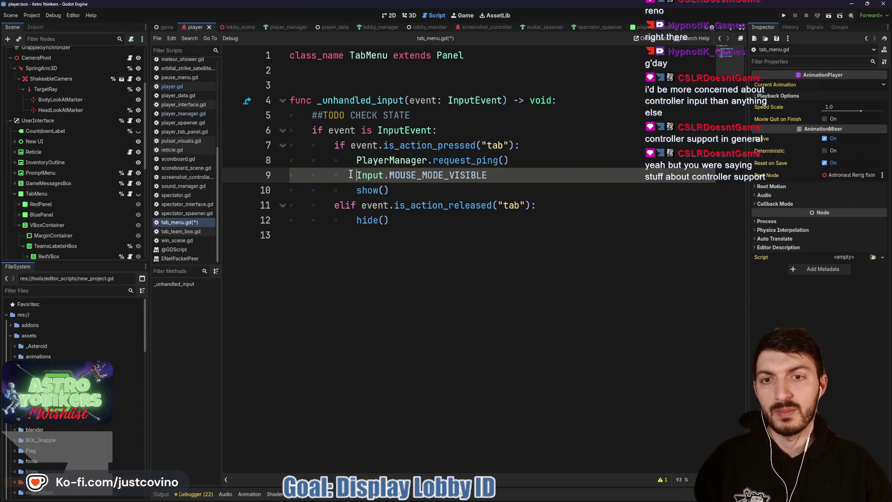
{"action": "type", "text": "Input.mouse_mo"}
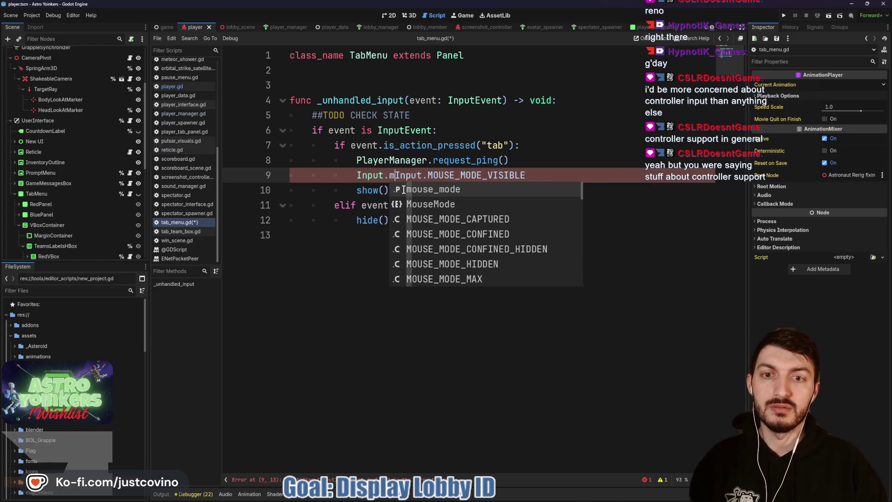
{"action": "key", "text": "Return"}
{"action": "type", "text": "="}
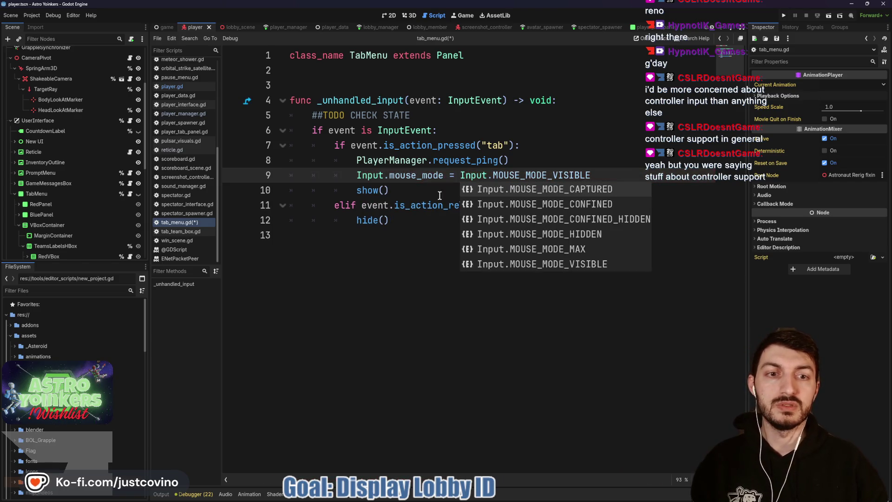
{"action": "left_click", "coordinate": [605, 174]}
Add Input.mouse_mode = MOUSE_MODE_CAPTURED after hide(), save the script, and run the game
{"action": "left_click", "coordinate": [460, 222]}
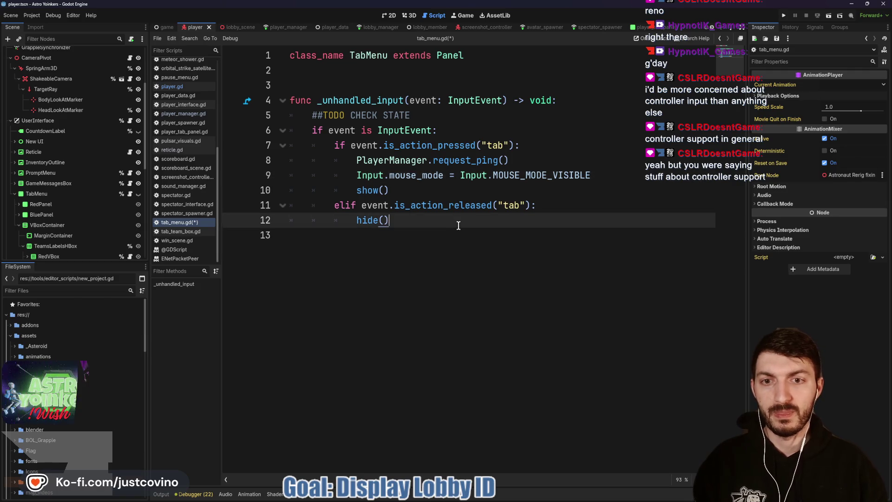
{"action": "key", "text": "Return"}
{"action": "type", "text": "Input.mouse"}
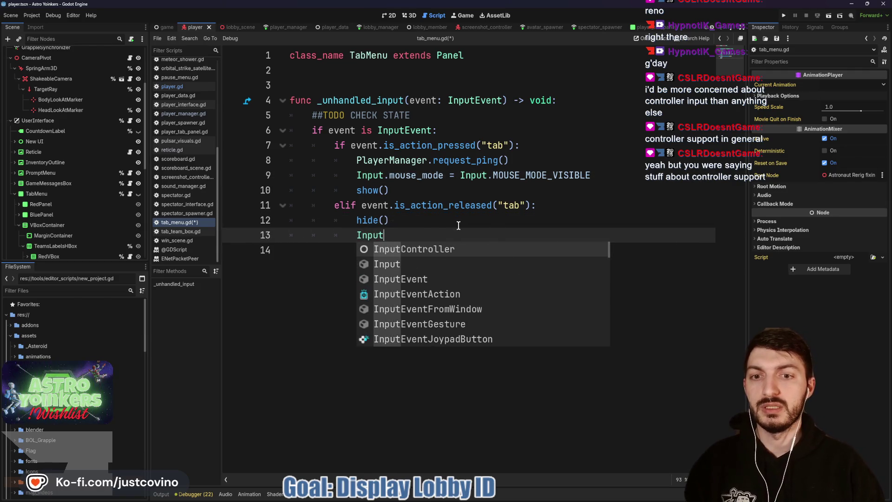
{"action": "key", "text": "Return"}
{"action": "type", "text": "= INpu"}
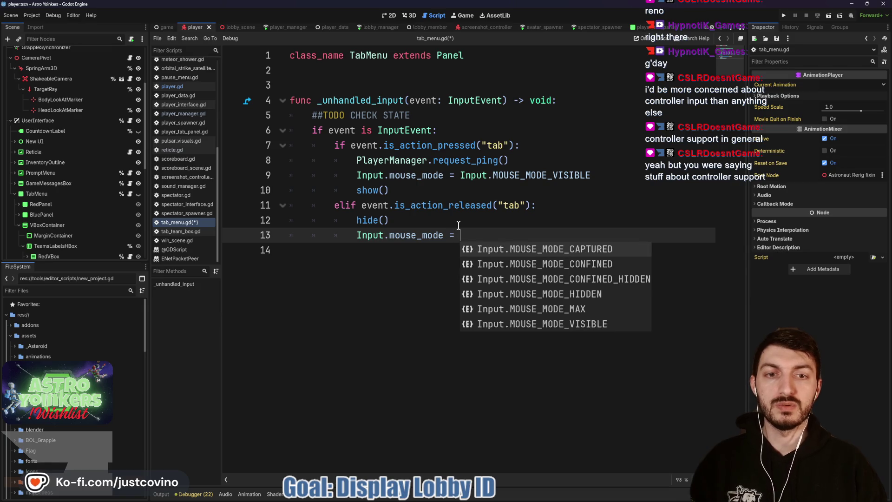
{"action": "key", "text": "Return"}
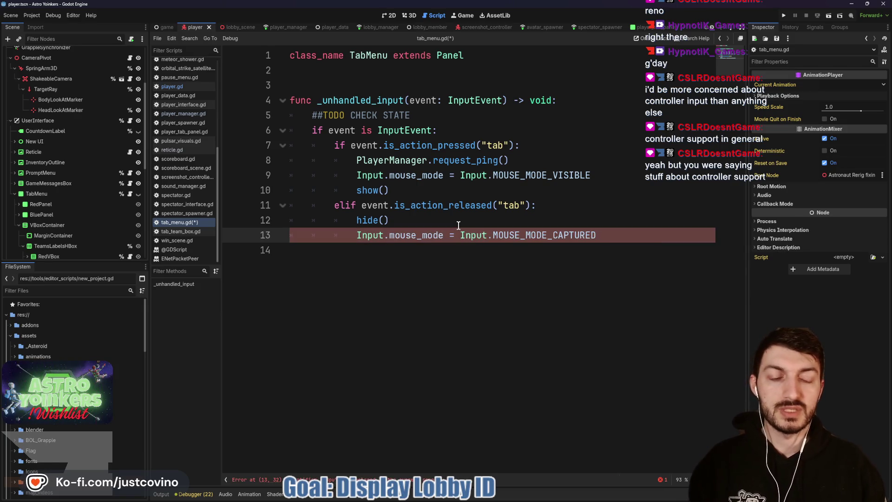
{"action": "key", "text": "ctrl+s"}
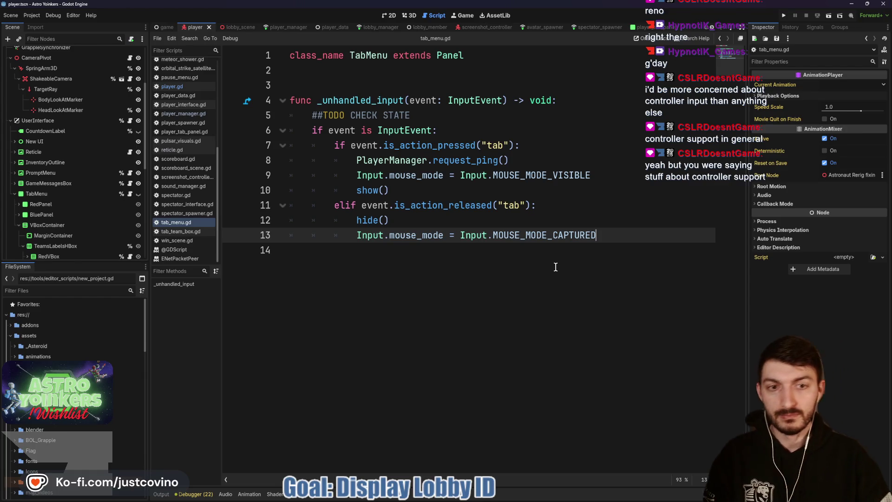
{"action": "left_click", "coordinate": [783, 15]}
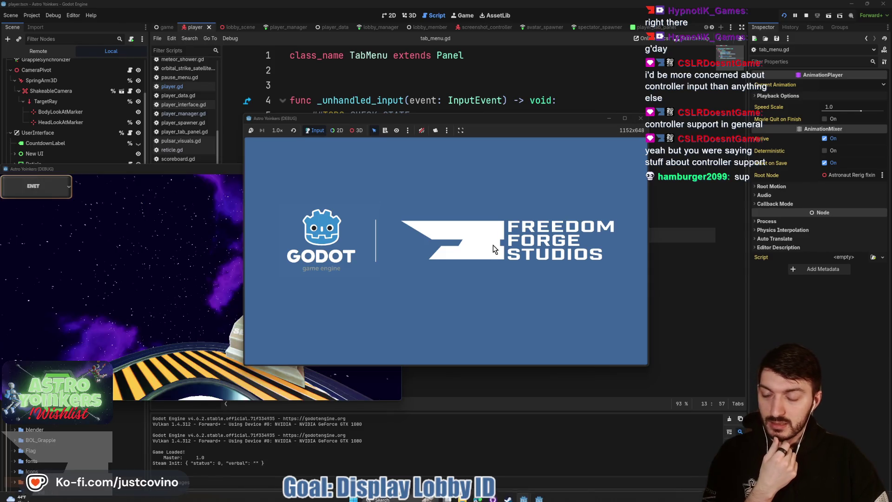
Host a lobby and toggle the Team Red/Team Blue scoreboard on and off several times
{"action": "left_click", "coordinate": [342, 219]}
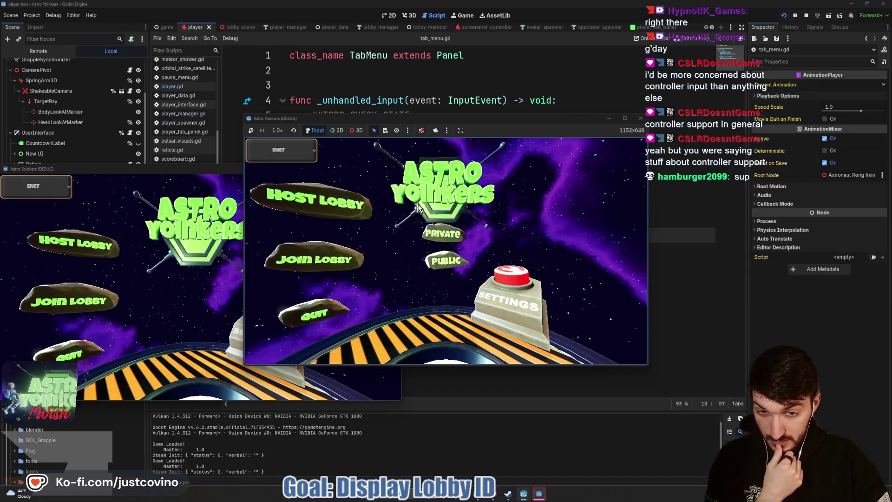
{"action": "left_click", "coordinate": [438, 233]}
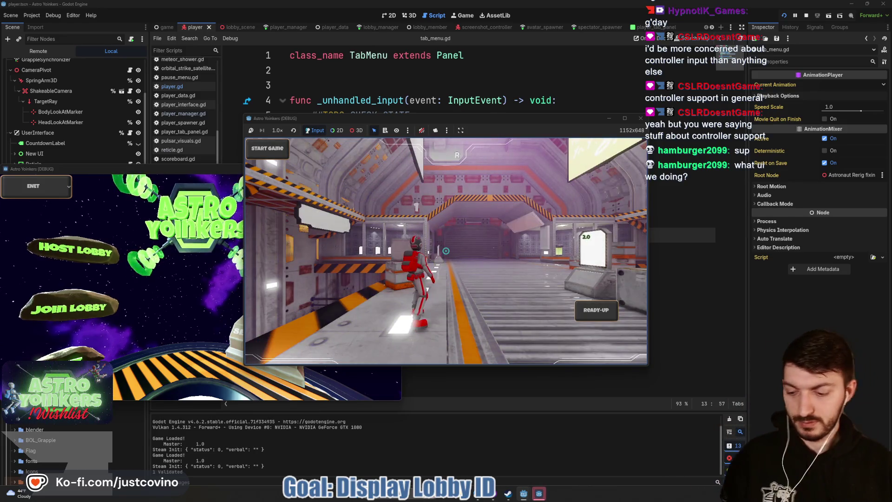
{"action": "key", "text": "Tab"}
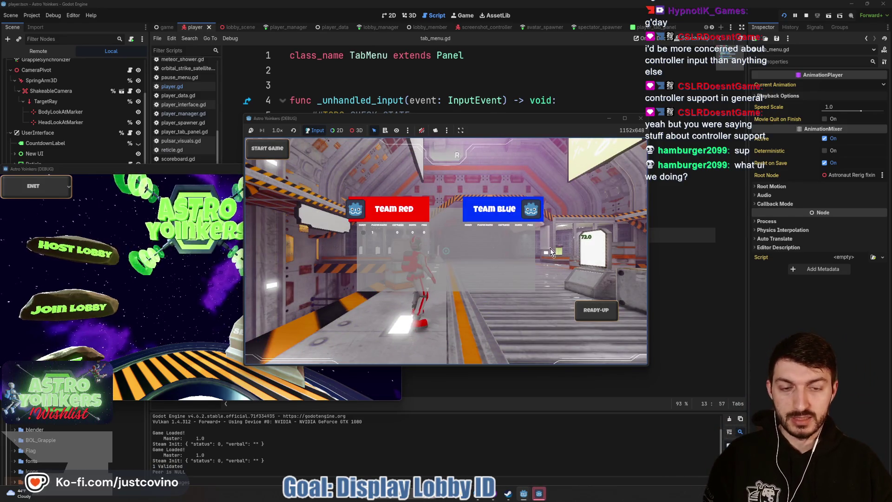
{"action": "key", "text": "Tab"}
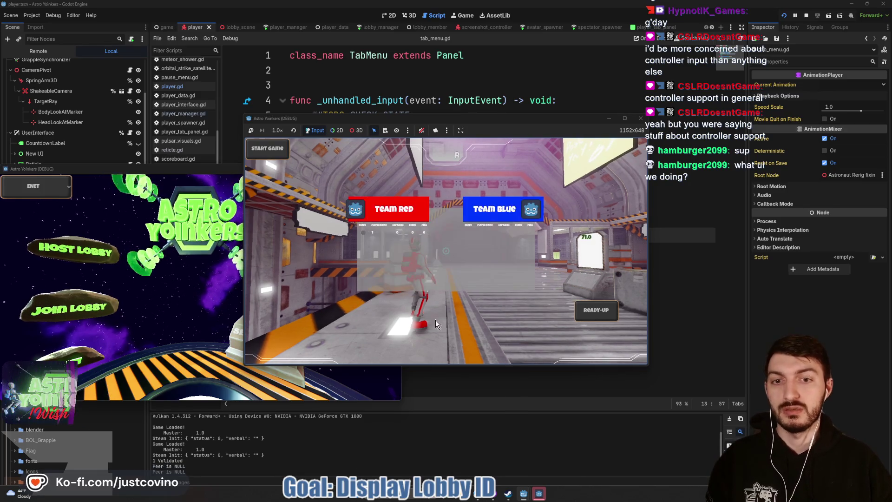
{"action": "key", "text": "Tab"}
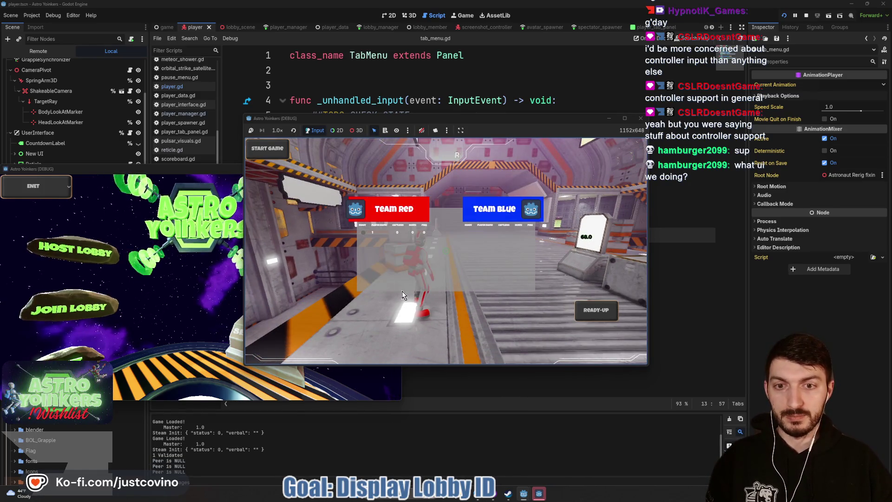
{"action": "key", "text": "Tab"}
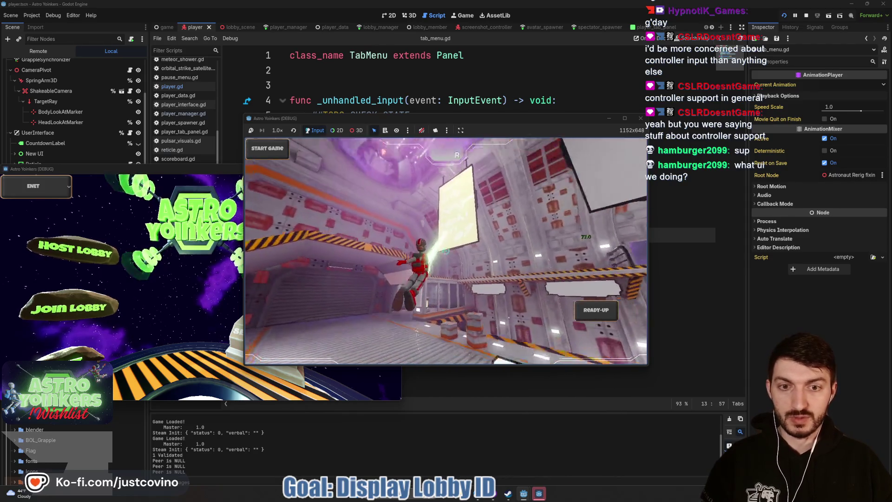
{"action": "key", "text": "Tab"}
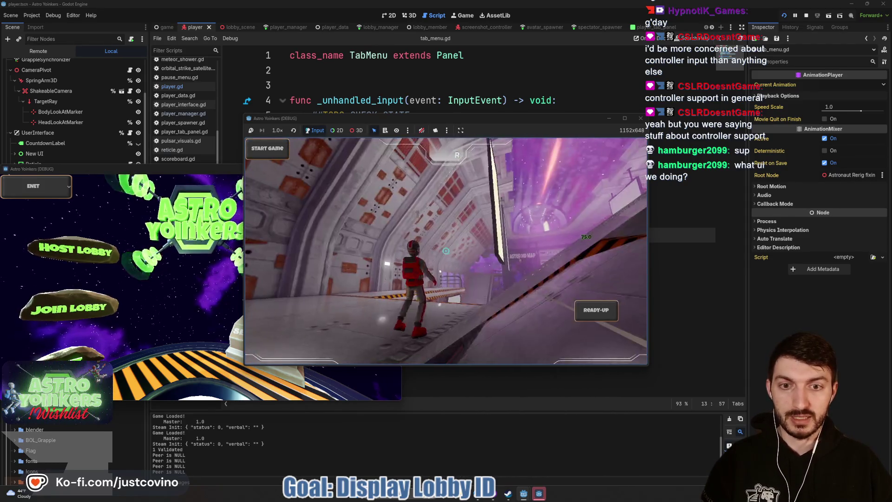
Jump, fire the grapple twice through the hall, reopen the scoreboard, and walk forward
{"action": "key", "text": "space"}
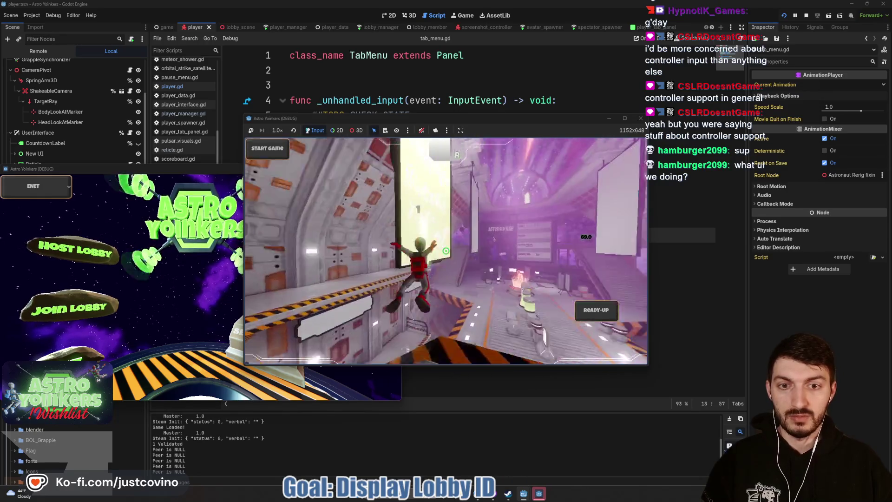
{"action": "left_click", "coordinate": [445, 251]}
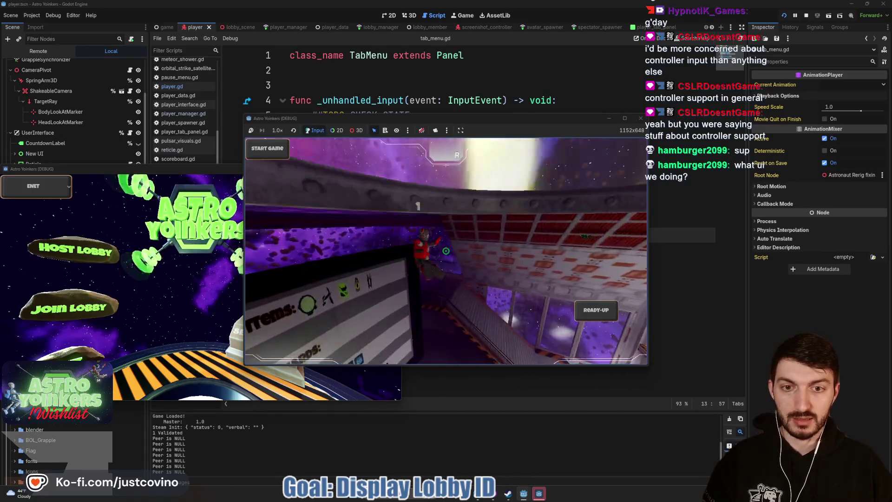
{"action": "left_click", "coordinate": [445, 251]}
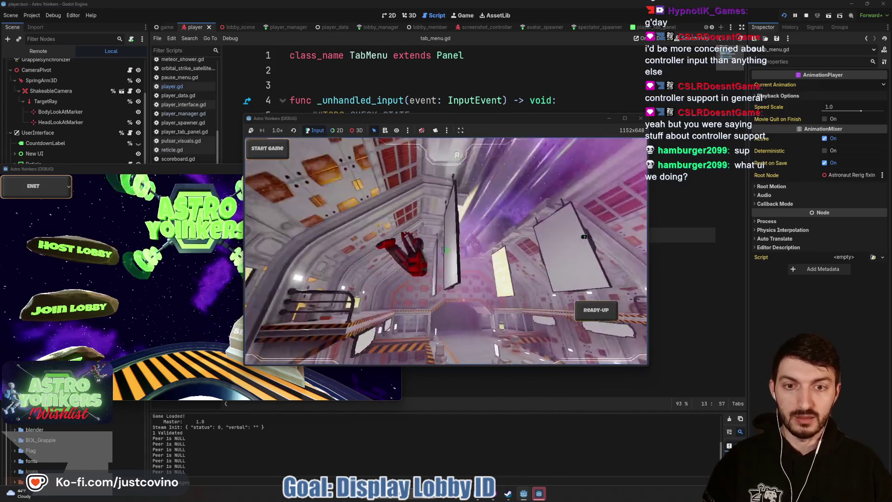
{"action": "key", "text": "Tab"}
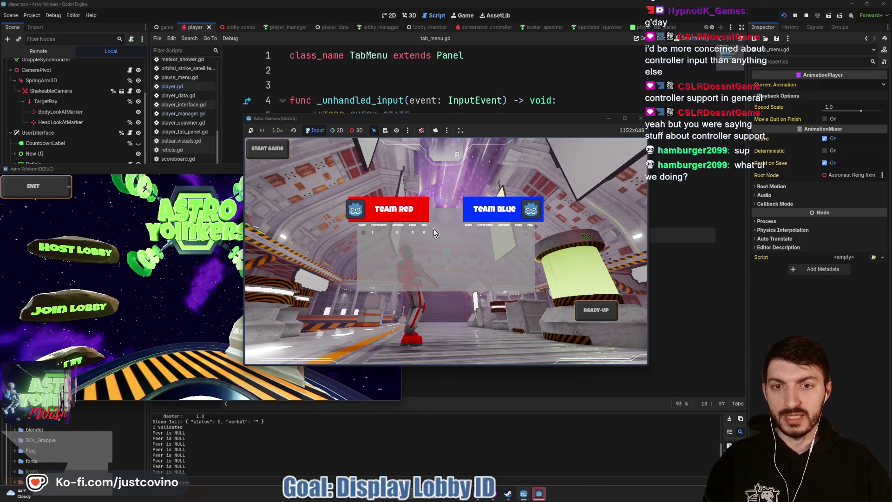
{"action": "key", "text": "w"}
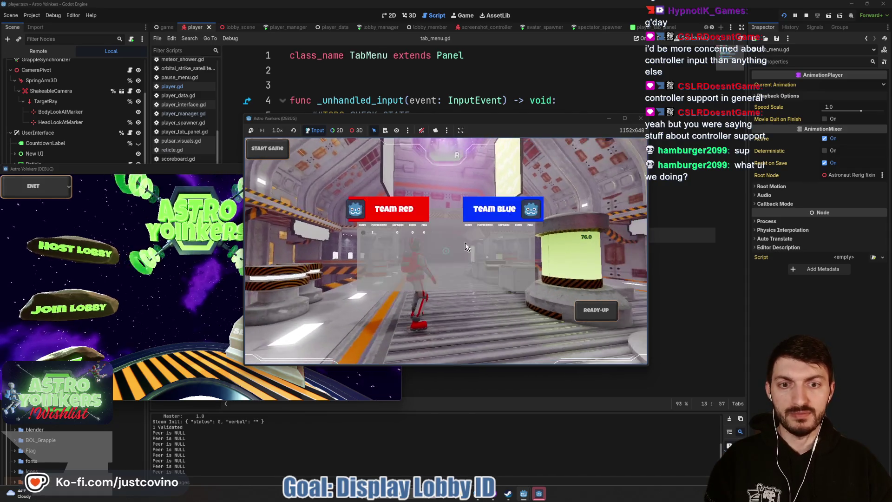
Maximize the game window, browse the Settings rows such as Language and SFX Volume, then close Settings
{"action": "left_click", "coordinate": [624, 118]}
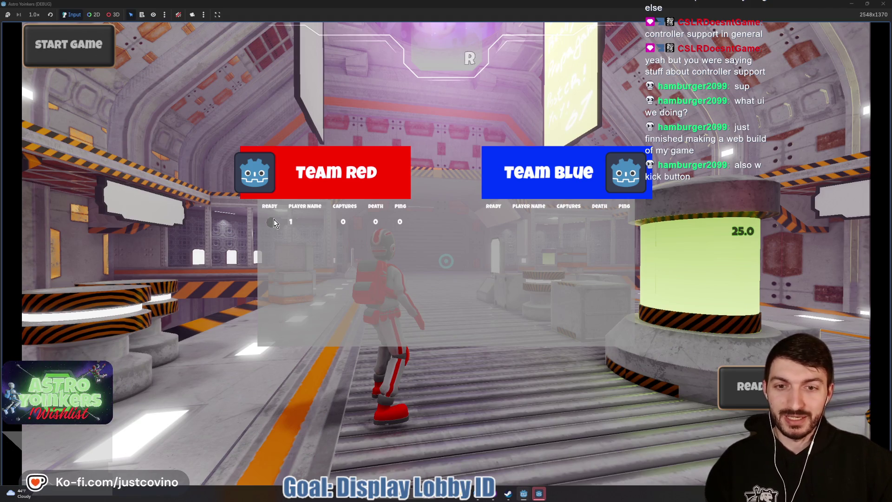
{"action": "key", "text": "Escape"}
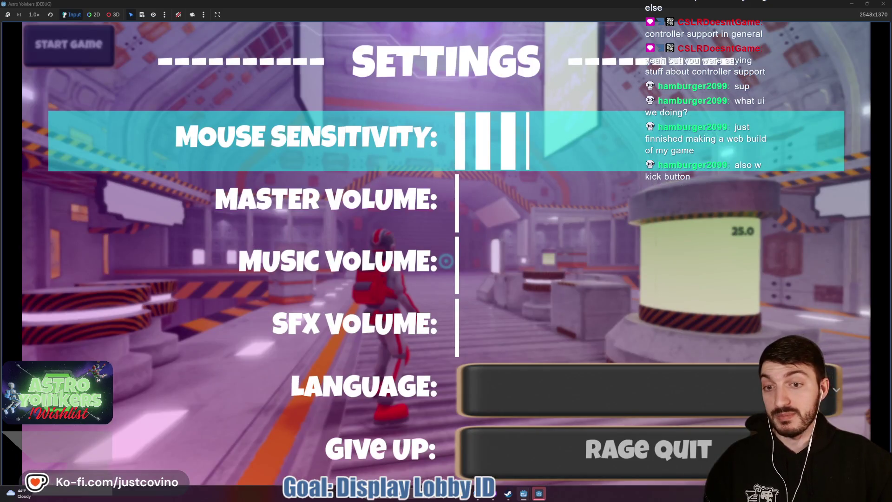
{"action": "key", "text": "Down"}
{"action": "key", "text": "Down"}
{"action": "key", "text": "Down"}
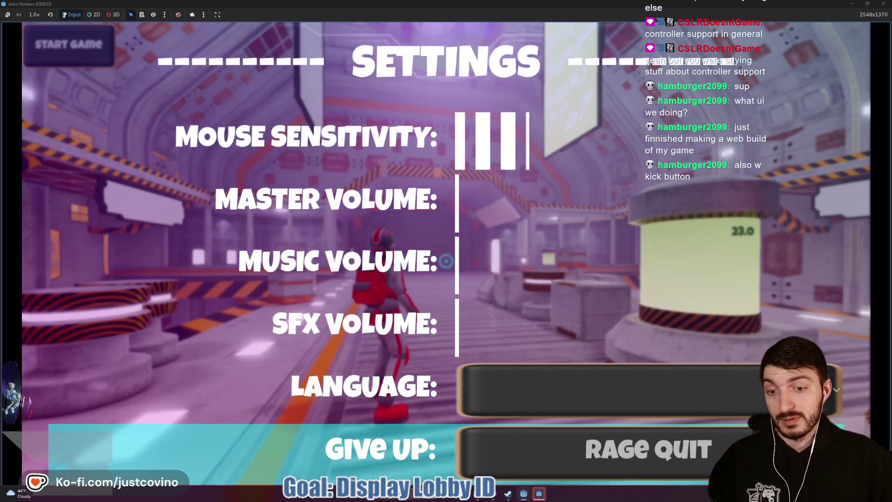
{"action": "key", "text": "Up"}
{"action": "key", "text": "Up"}
{"action": "key", "text": "Up"}
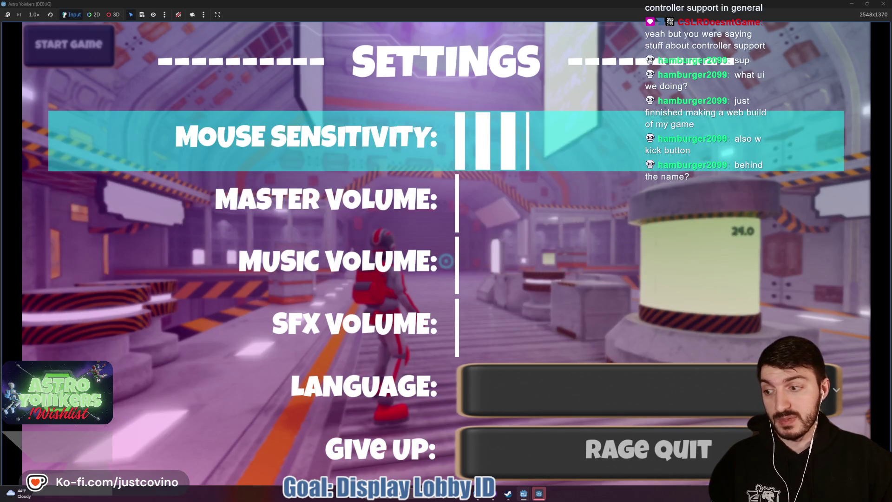
{"action": "key", "text": "Down"}
{"action": "key", "text": "Down"}
{"action": "key", "text": "Down"}
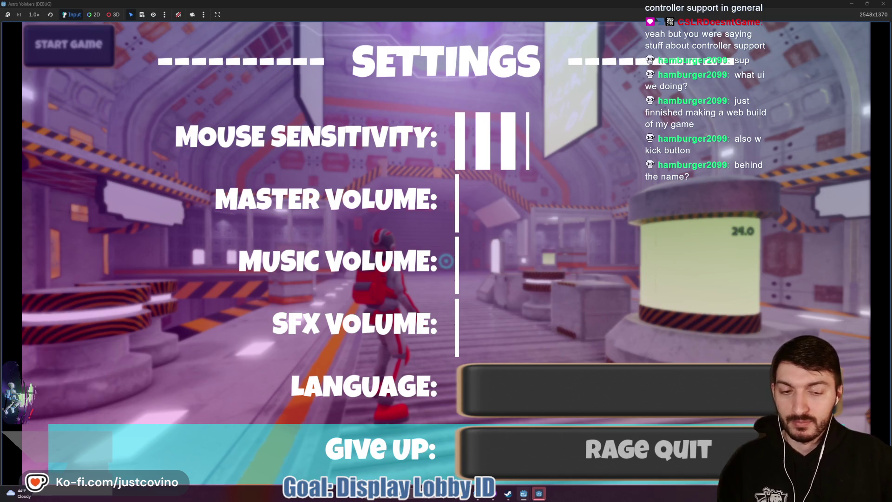
{"action": "key", "text": "Up"}
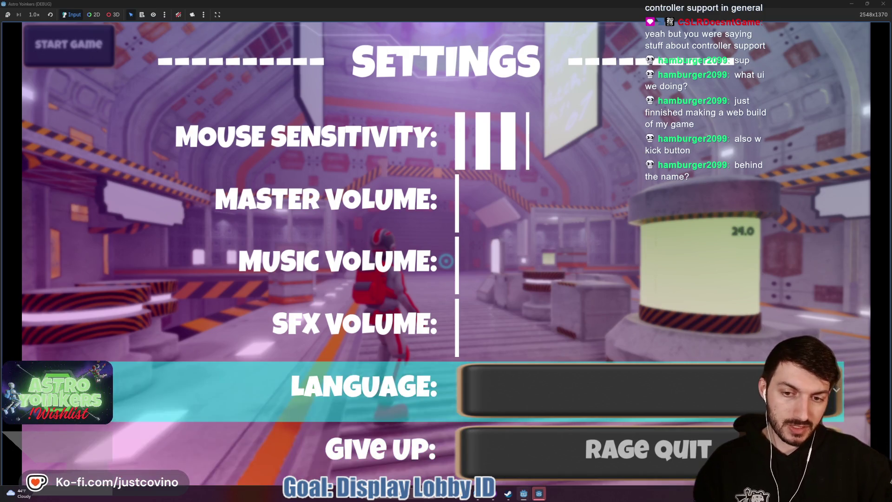
{"action": "key", "text": "Down"}
{"action": "key", "text": "Up"}
{"action": "key", "text": "Up"}
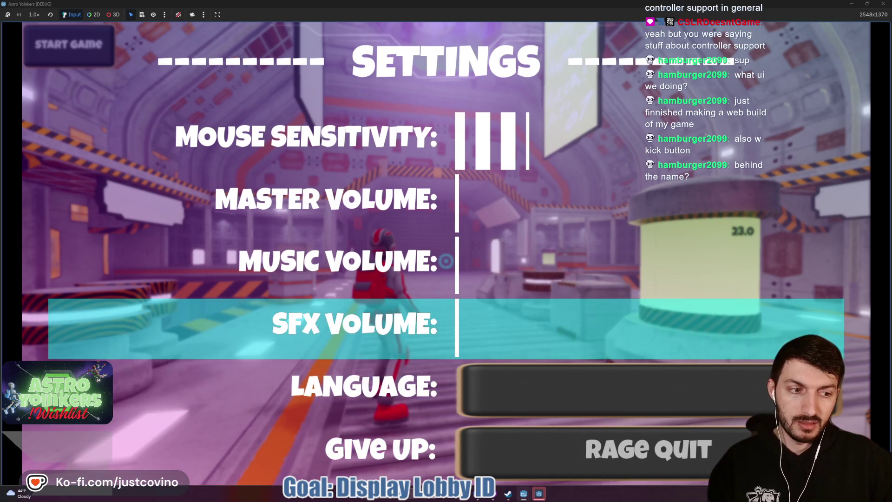
{"action": "key", "text": "Down"}
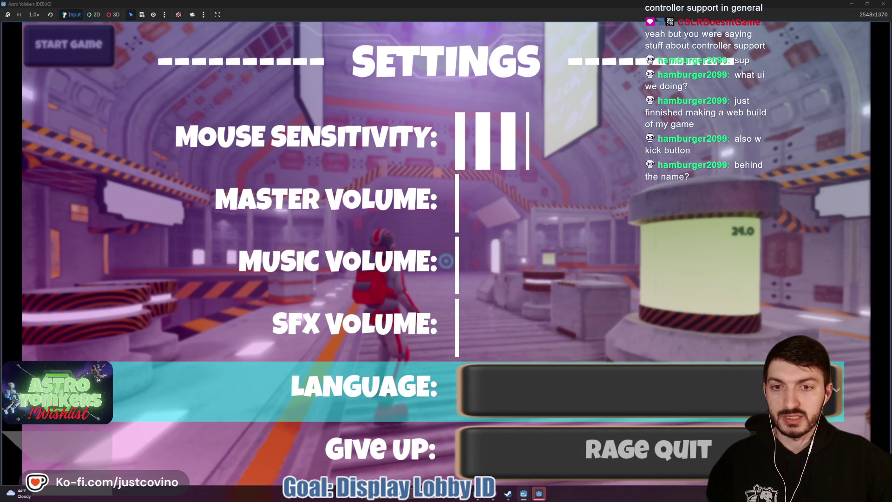
{"action": "key", "text": "Up"}
{"action": "key", "text": "Up"}
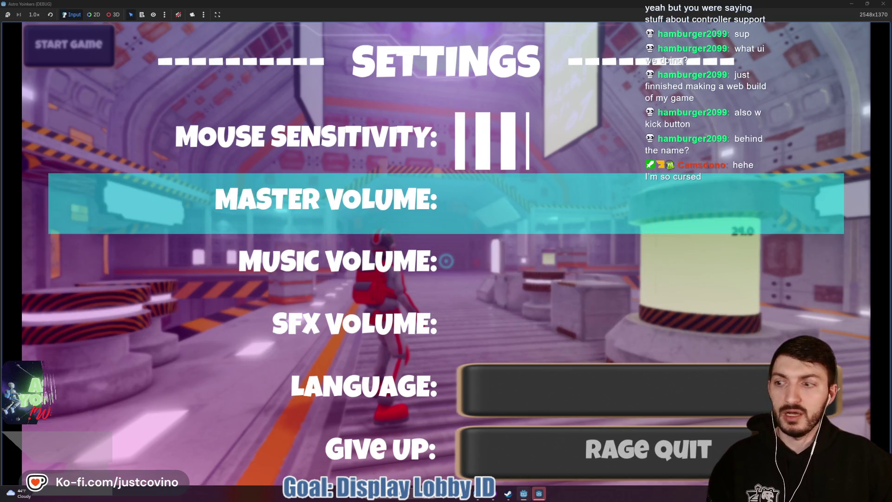
{"action": "key", "text": "Escape"}
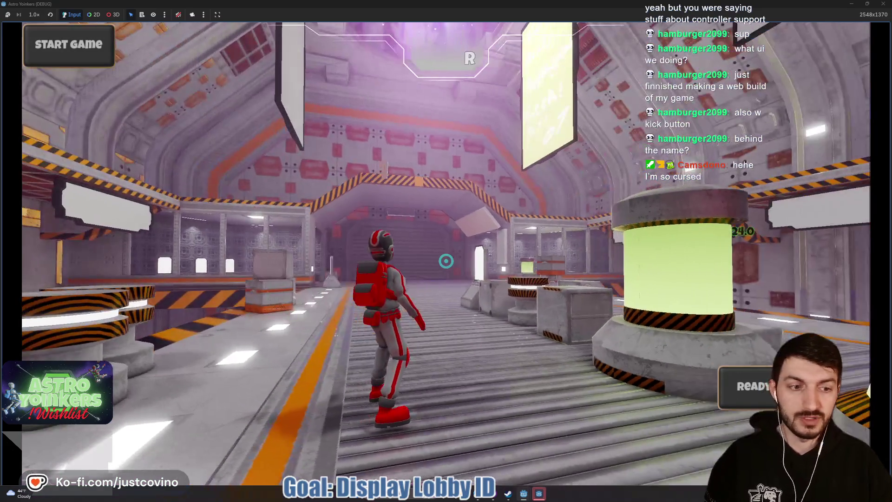
{"action": "key", "text": "Tab"}
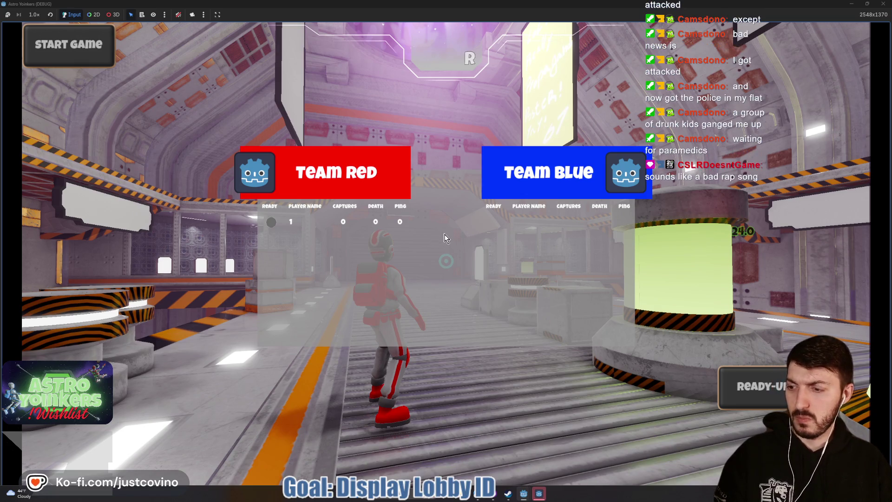
{"action": "key", "text": "Tab"}
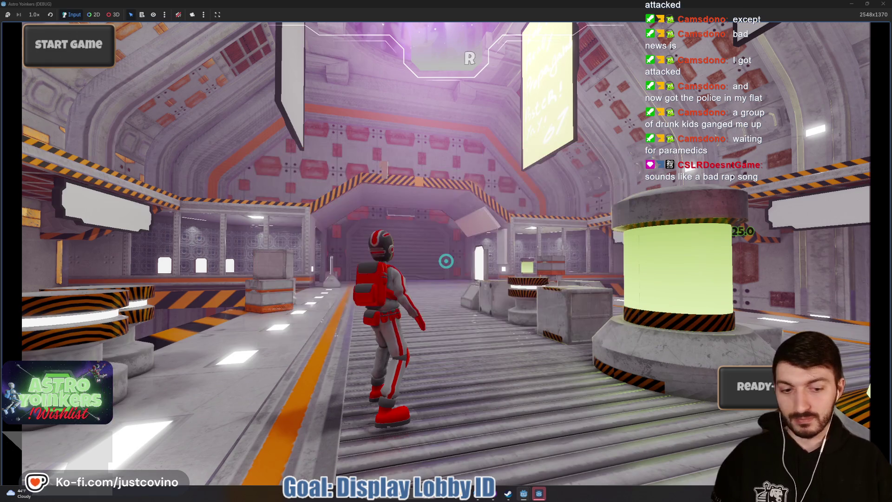
{"action": "key", "text": "Escape"}
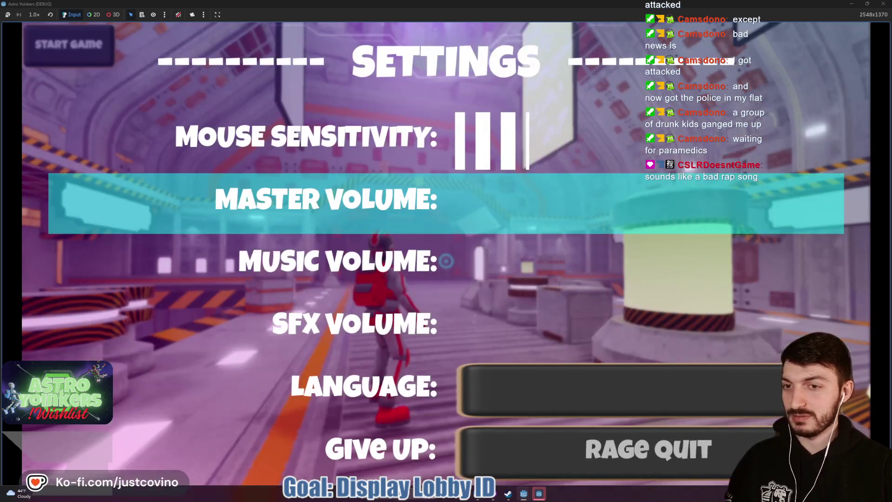
{"action": "key", "text": "Escape"}
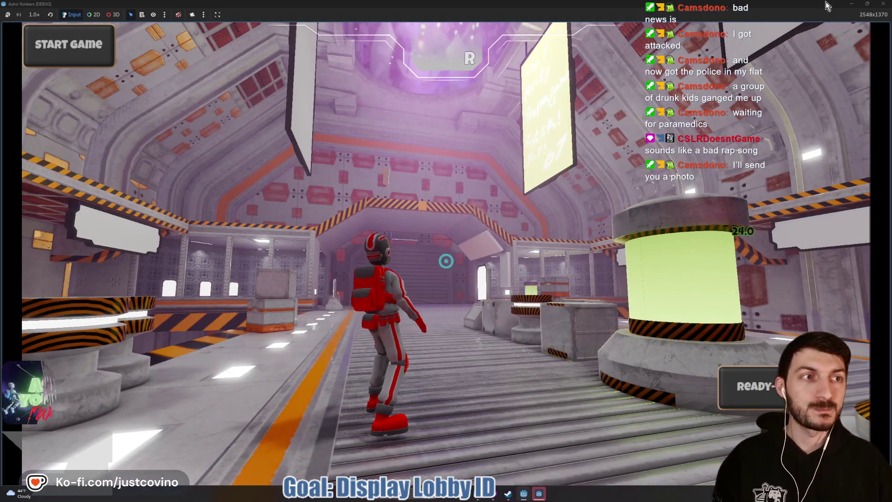
{"action": "left_click", "coordinate": [867, 3]}
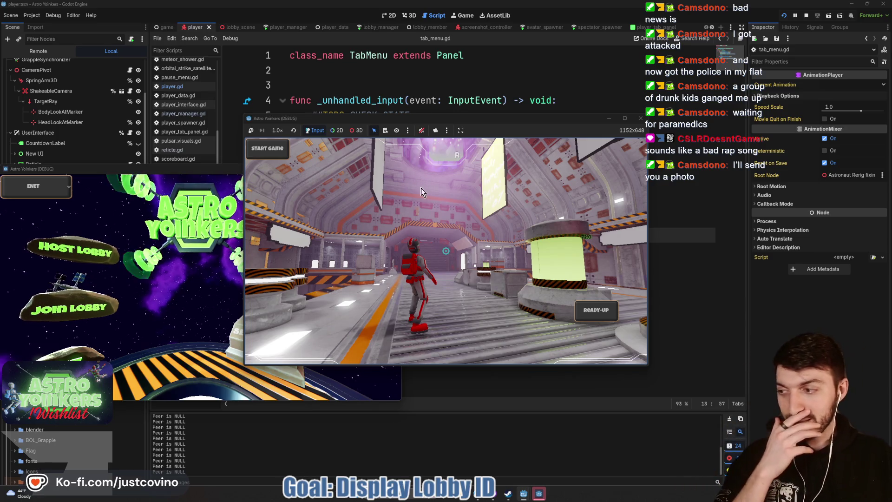
Stop the running debug game with F8
{"action": "key", "text": "F8"}
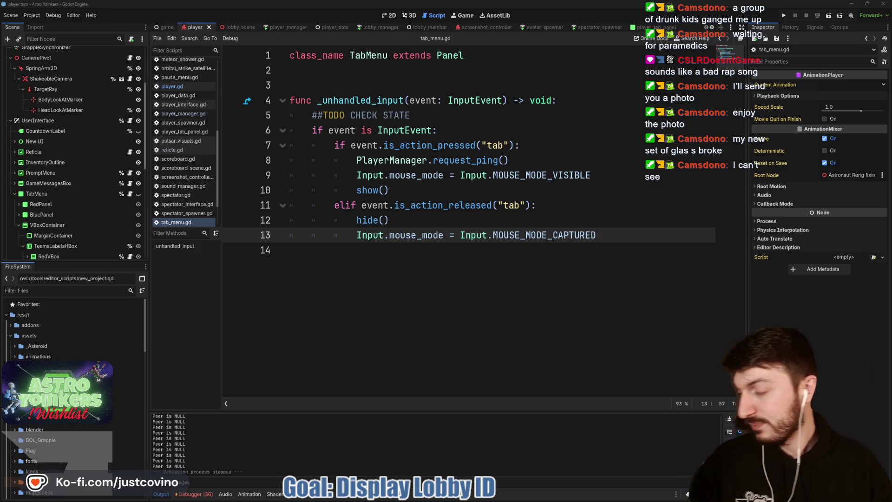
Save the player scene from tab_menu.gd, then switch to the lobby_scene tab
{"action": "left_click", "coordinate": [386, 253]}
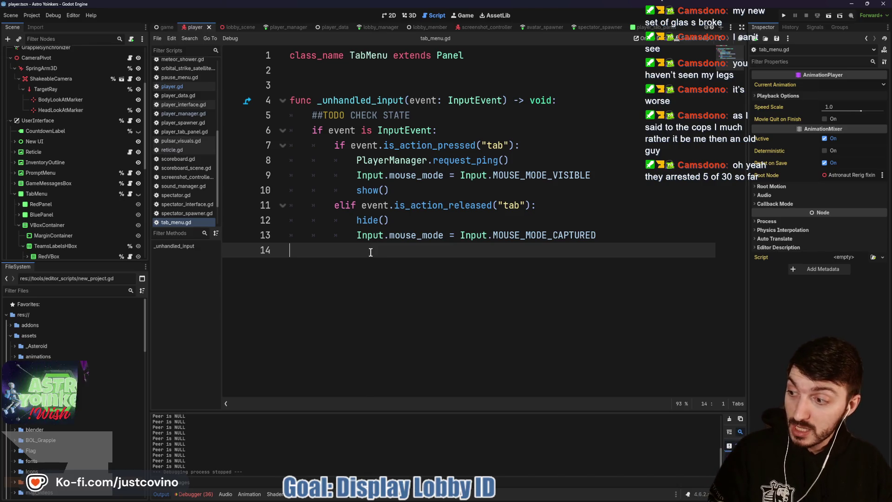
{"action": "key", "text": "ctrl+s"}
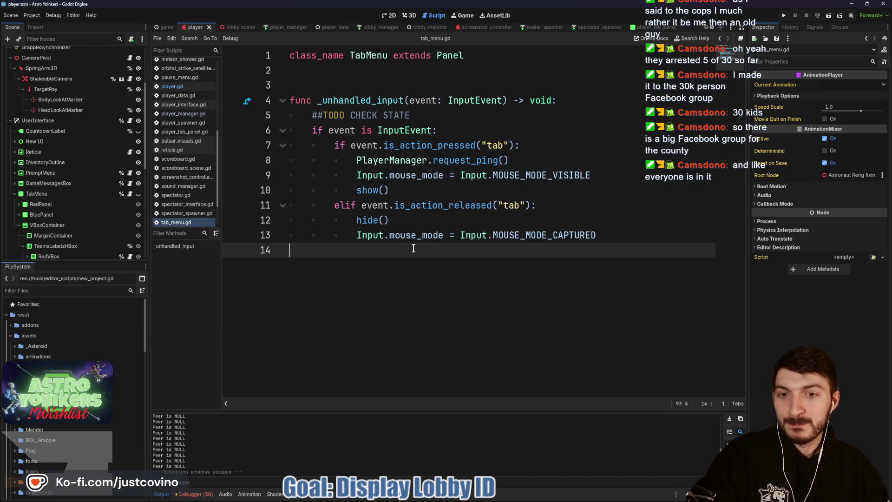
{"action": "left_click", "coordinate": [232, 27]}
Look over lobby_scene.gd lines 45-48, briefly selecting the print statement, then return to the Game Starts comment
{"action": "scroll", "coordinate": [418, 269], "scroll_direction": "down", "scroll_amount": 3}
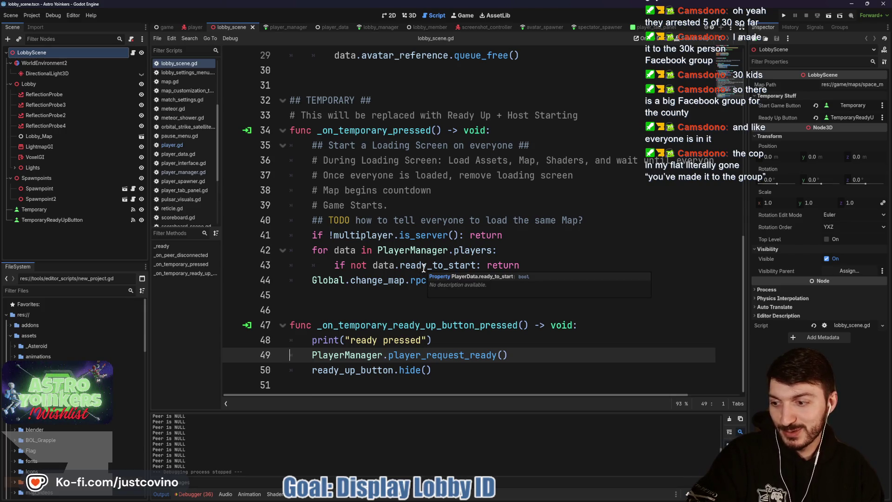
{"action": "mouse_move", "coordinate": [423, 275]}
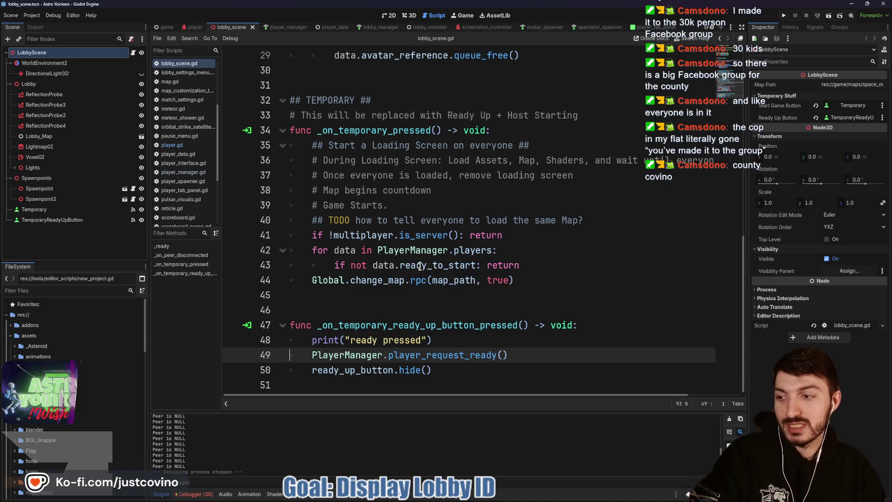
{"action": "left_click", "coordinate": [416, 296]}
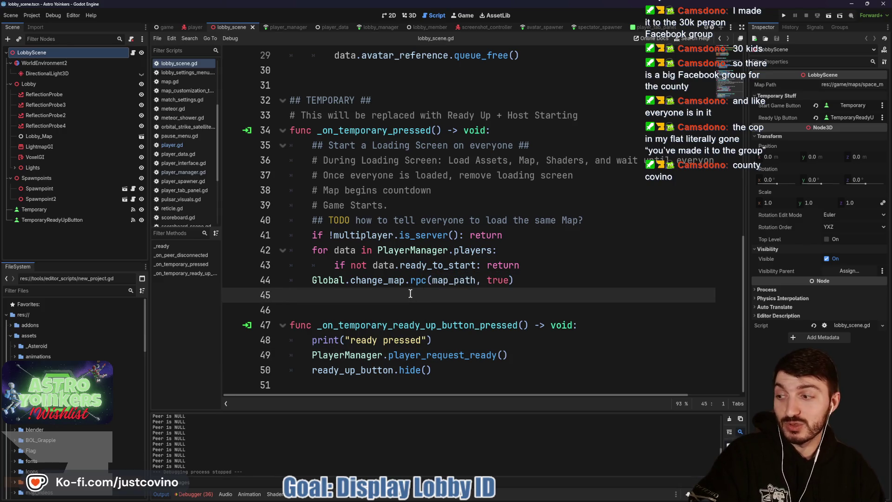
{"action": "key", "text": "Down"}
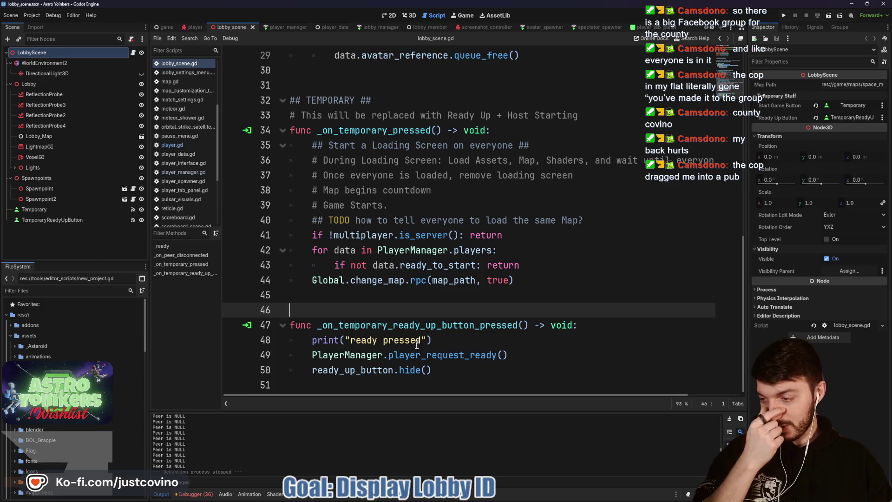
{"action": "mouse_move", "coordinate": [406, 349]}
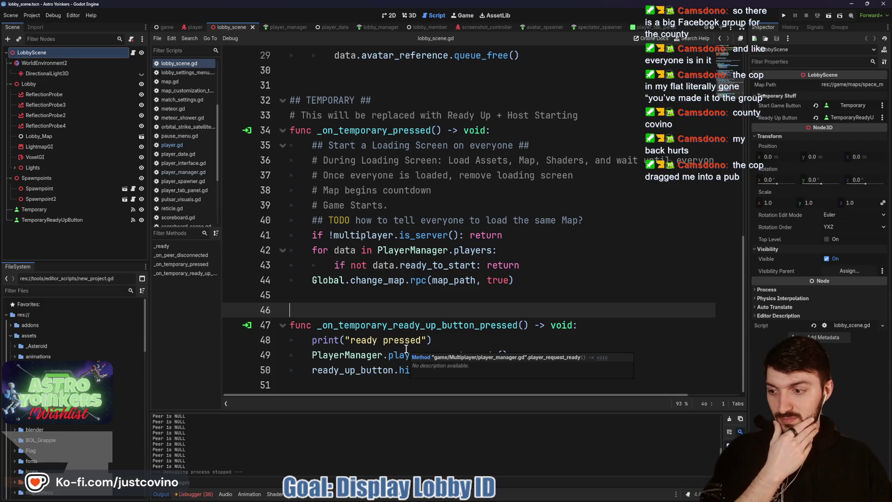
{"action": "left_click_drag", "start_coordinate": [432, 340], "coordinate": [320, 344]}
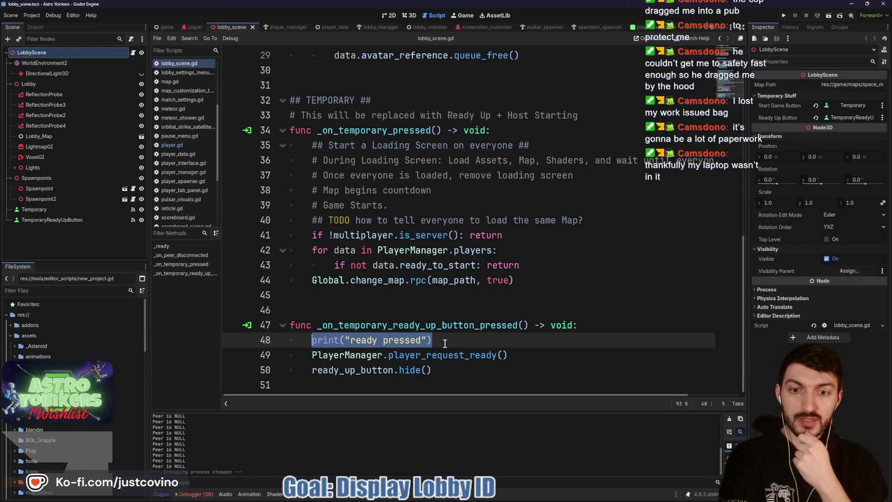
{"action": "left_click", "coordinate": [385, 299]}
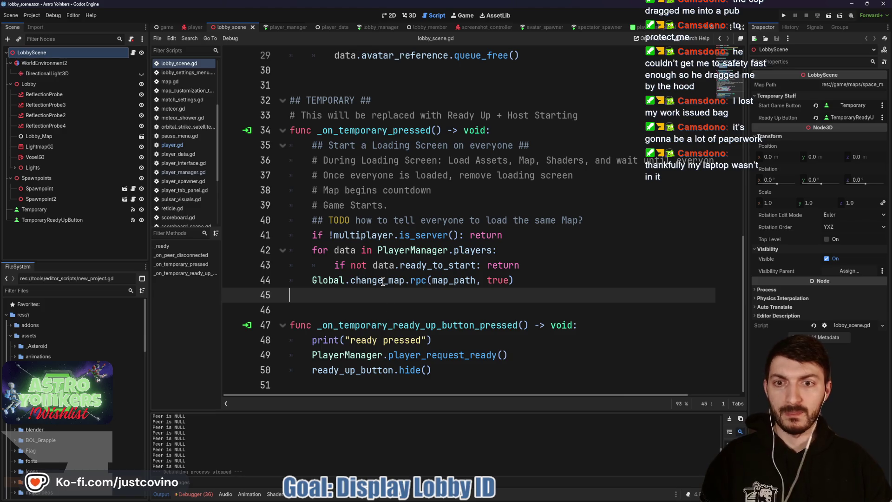
{"action": "scroll", "coordinate": [357, 322], "scroll_direction": "up", "scroll_amount": 1}
{"action": "left_click", "coordinate": [403, 255]}
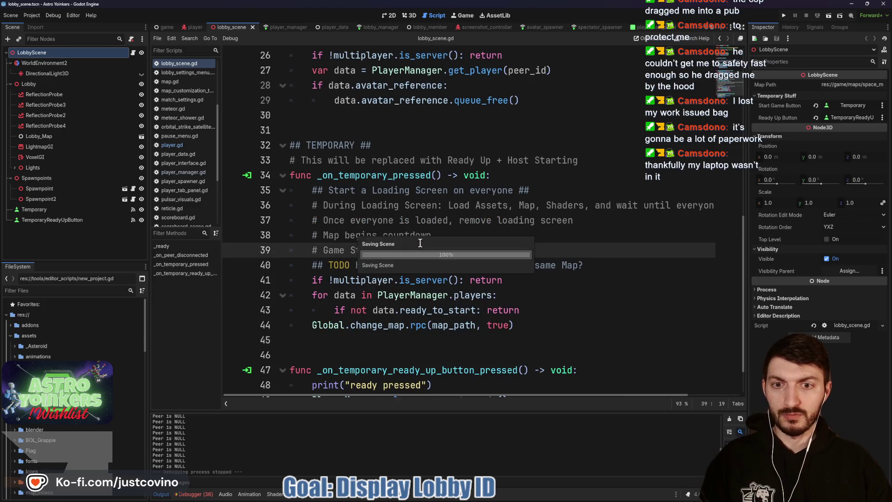
{"action": "scroll", "coordinate": [403, 256], "scroll_direction": "down", "scroll_amount": 1}
{"action": "left_click", "coordinate": [350, 299]}
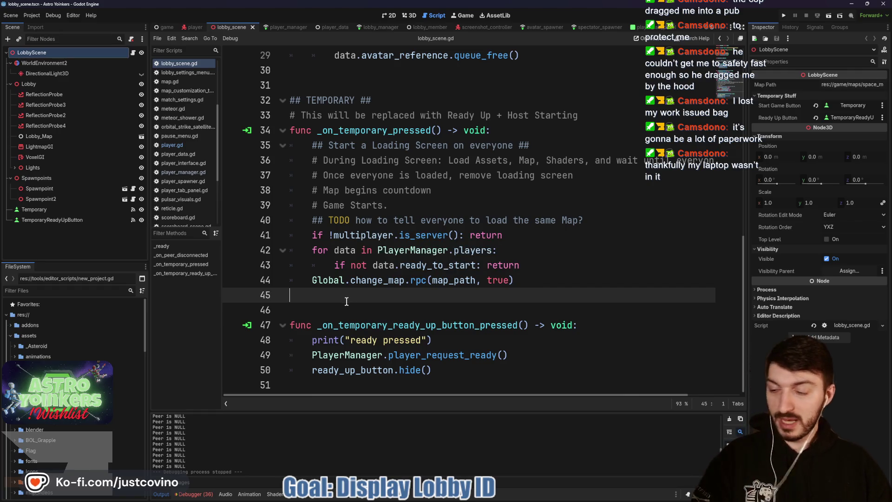
{"action": "left_click", "coordinate": [349, 309]}
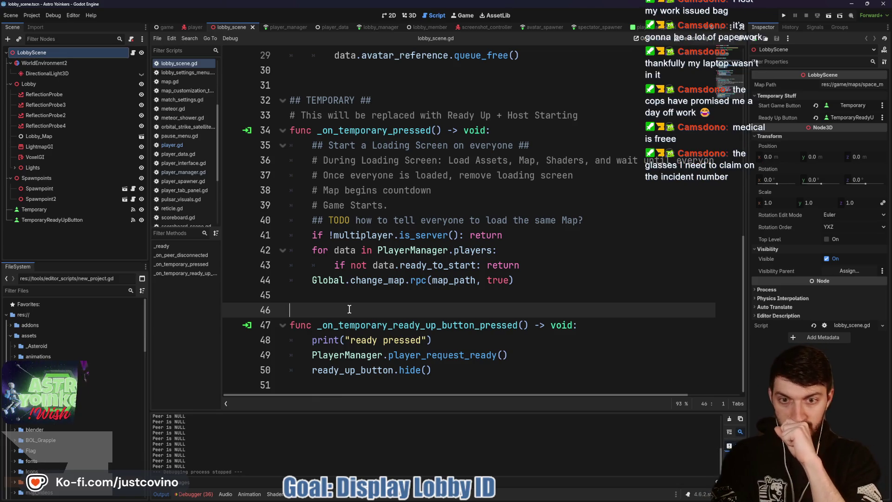
{"action": "left_click", "coordinate": [426, 264]}
{"action": "key", "text": "ctrl+s"}
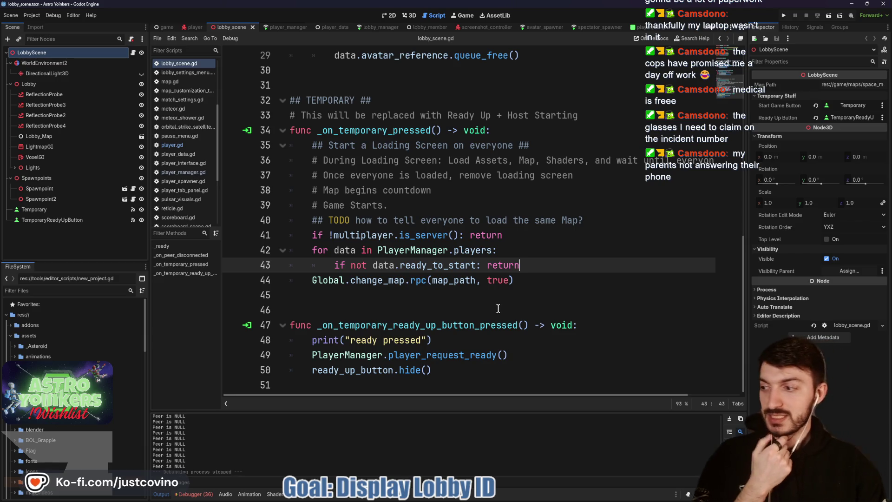
{"action": "left_click", "coordinate": [472, 315]}
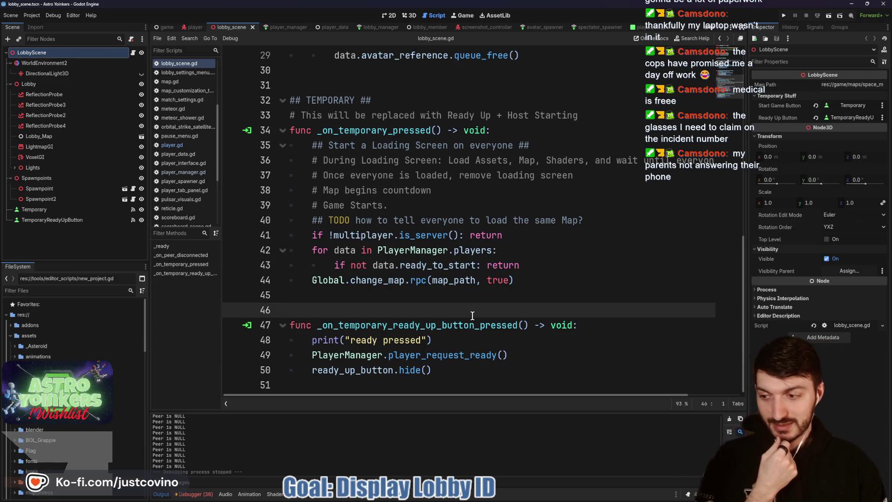
{"action": "left_click", "coordinate": [411, 296]}
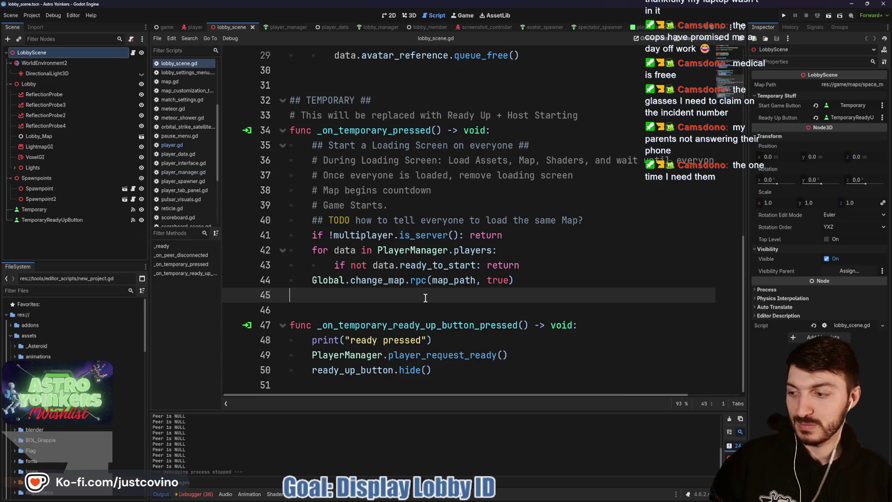
{"action": "left_click", "coordinate": [418, 310]}
Scroll through lobby_scene.gd lines 31-39, then open screenshot_controller.gd at blank line 192
{"action": "scroll", "coordinate": [411, 279], "scroll_direction": "up", "scroll_amount": 4}
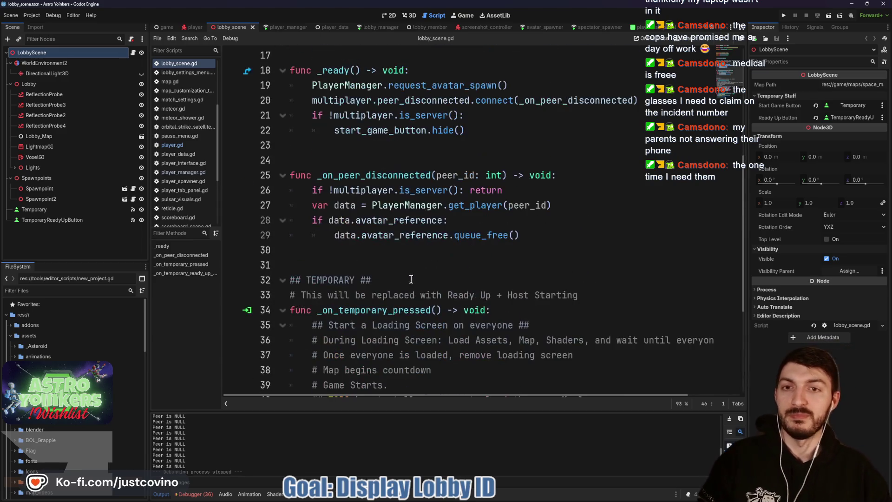
{"action": "left_click", "coordinate": [393, 271]}
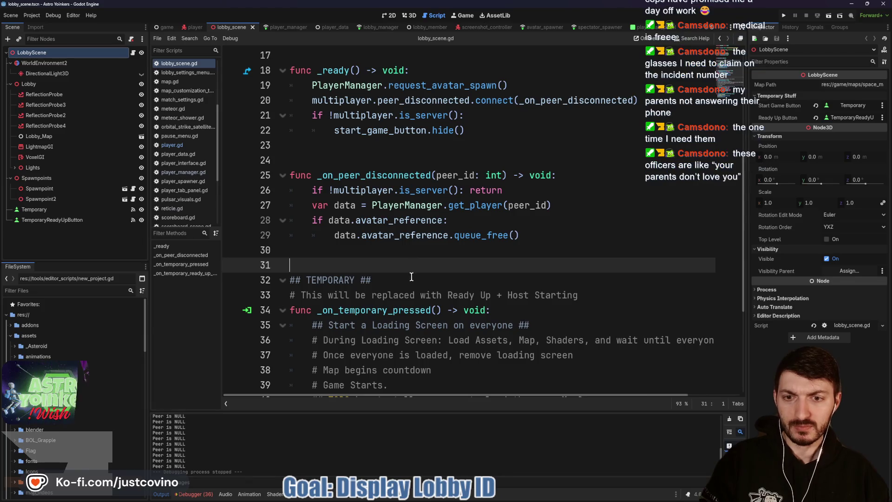
{"action": "scroll", "coordinate": [411, 277], "scroll_direction": "down", "scroll_amount": 3}
{"action": "left_click", "coordinate": [443, 257]}
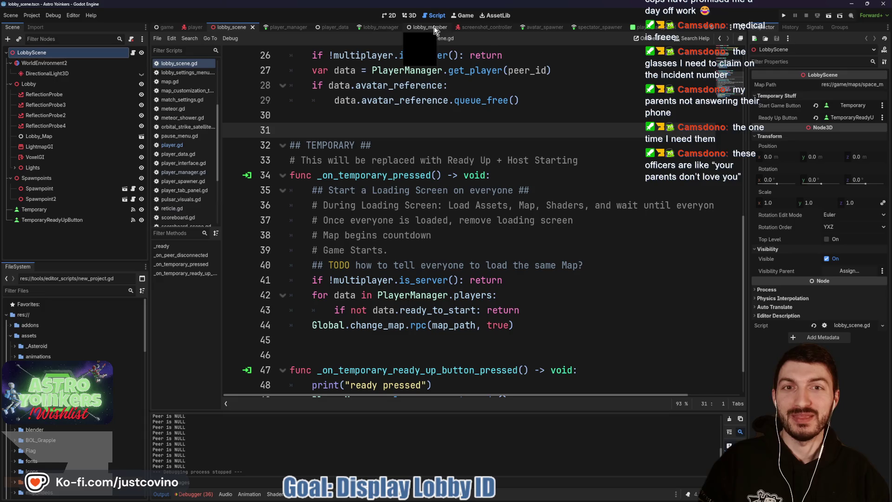
{"action": "left_click", "coordinate": [474, 27]}
{"action": "left_click", "coordinate": [386, 147]}
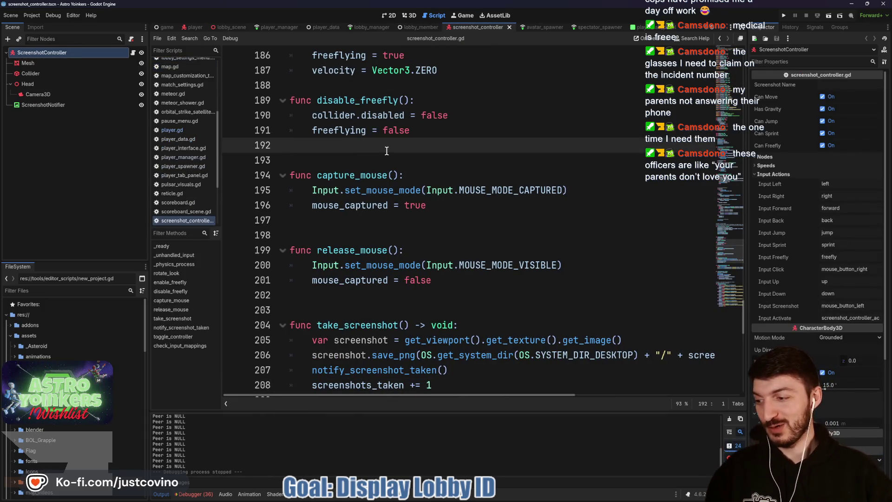
{"action": "key", "text": "Down"}
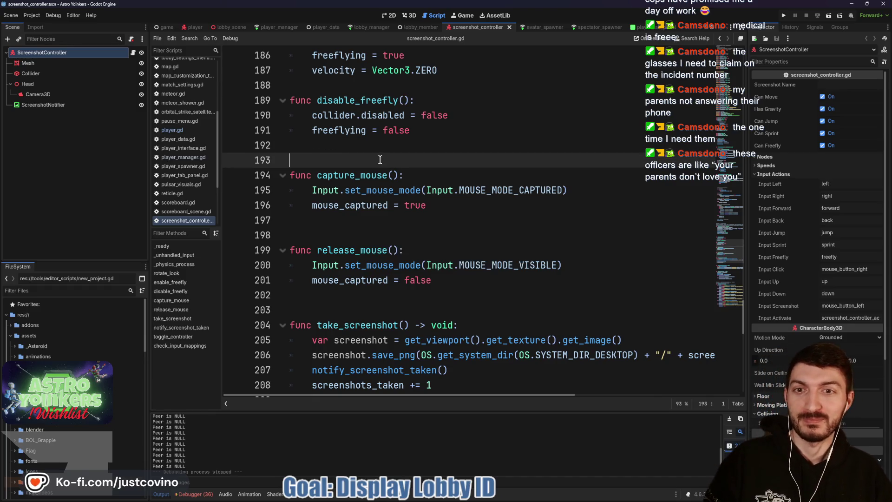
{"action": "scroll", "coordinate": [413, 237], "scroll_direction": "down", "scroll_amount": 2}
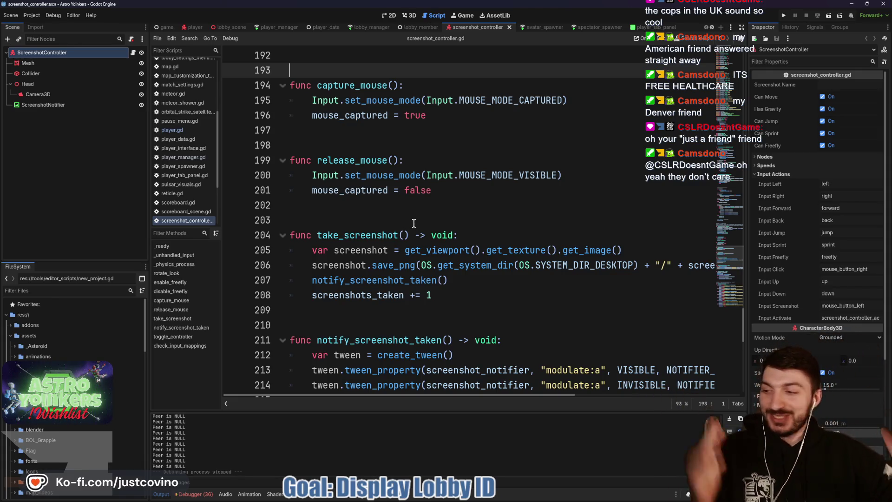
{"action": "left_click", "coordinate": [402, 203]}
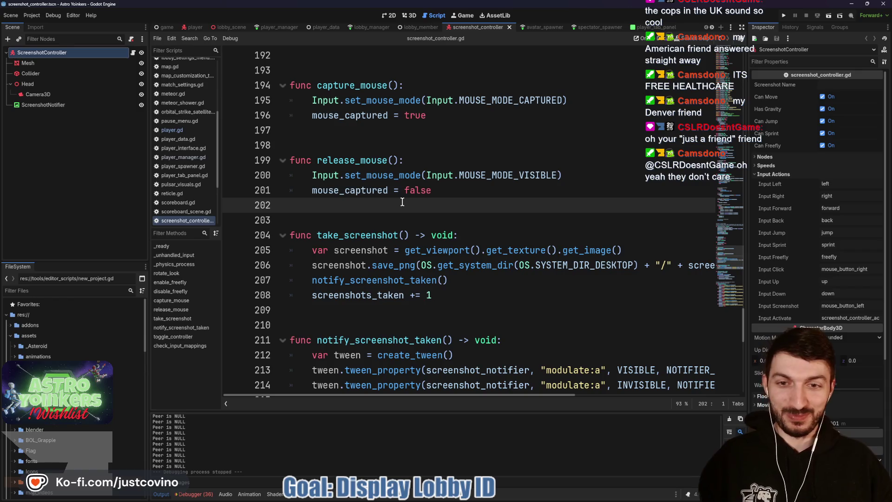
{"action": "left_click", "coordinate": [306, 145]}
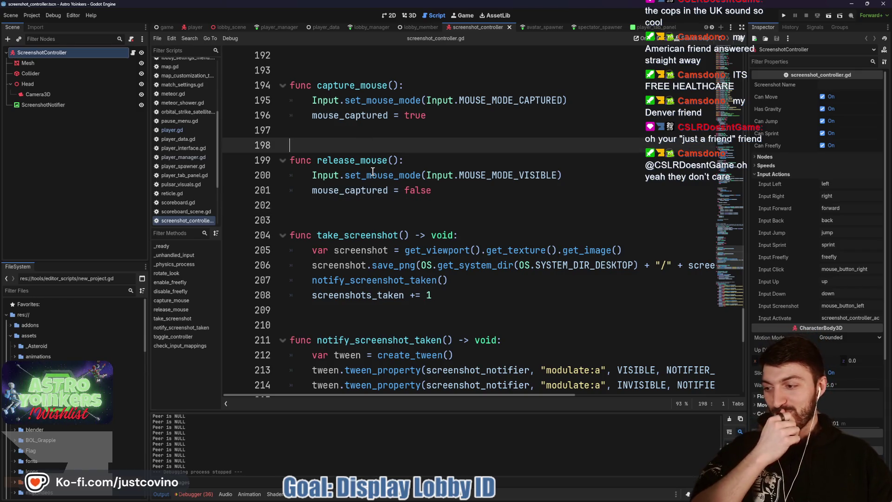
{"action": "scroll", "coordinate": [363, 217], "scroll_direction": "down", "scroll_amount": 2}
{"action": "left_click", "coordinate": [362, 217]}
{"action": "scroll", "coordinate": [361, 241], "scroll_direction": "down", "scroll_amount": 2}
{"action": "left_click", "coordinate": [361, 241]}
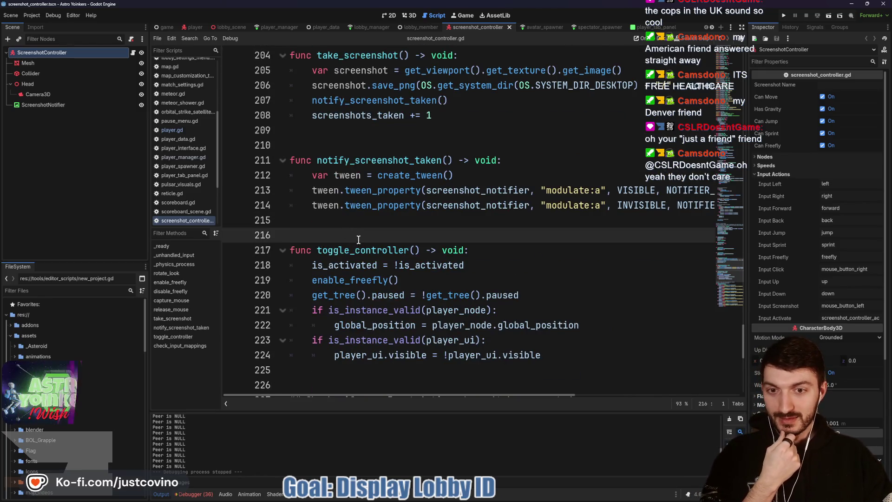
{"action": "scroll", "coordinate": [361, 241], "scroll_direction": "down", "scroll_amount": 3}
{"action": "left_click", "coordinate": [357, 240]}
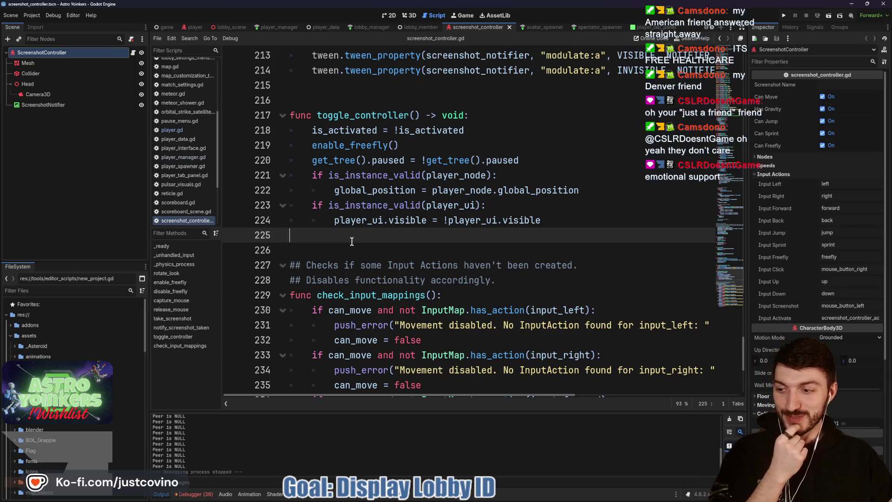
{"action": "scroll", "coordinate": [352, 241], "scroll_direction": "down", "scroll_amount": 3}
{"action": "scroll", "coordinate": [352, 241], "scroll_direction": "down", "scroll_amount": 2}
{"action": "scroll", "coordinate": [355, 243], "scroll_direction": "up", "scroll_amount": 3}
{"action": "scroll", "coordinate": [358, 244], "scroll_direction": "up", "scroll_amount": 6}
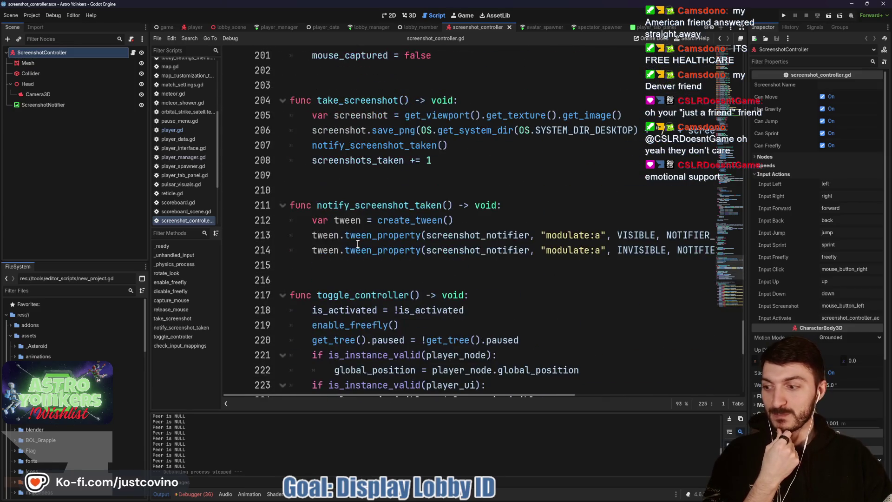
{"action": "scroll", "coordinate": [368, 208], "scroll_direction": "up", "scroll_amount": 4}
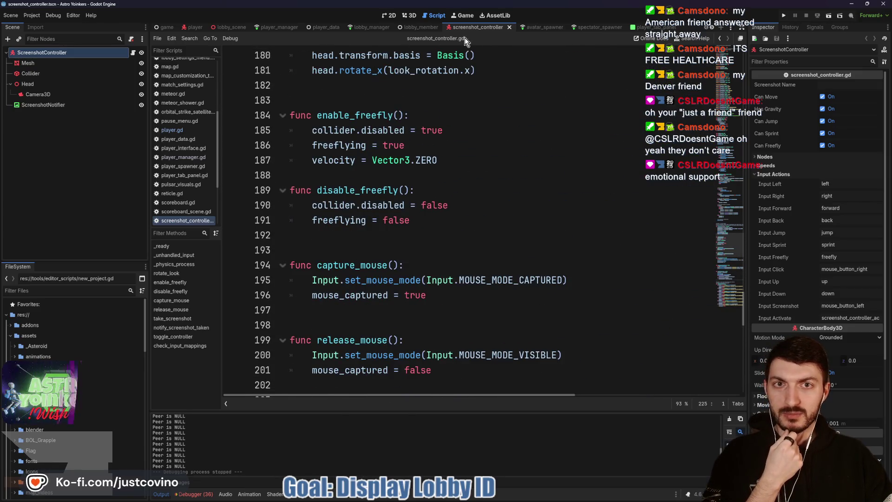
{"action": "left_click", "coordinate": [509, 28]}
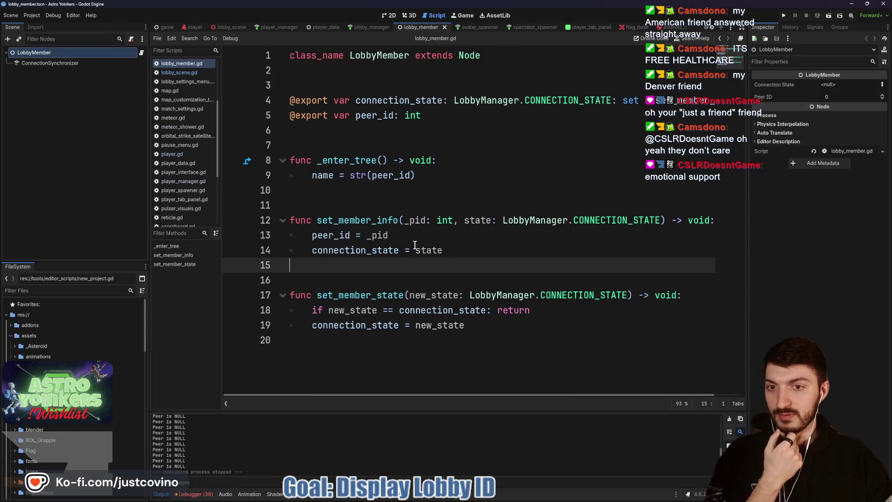
Place the caret on lines 11 and 16 of lobby_member.gd, then switch to the player scene
{"action": "left_click", "coordinate": [341, 205]}
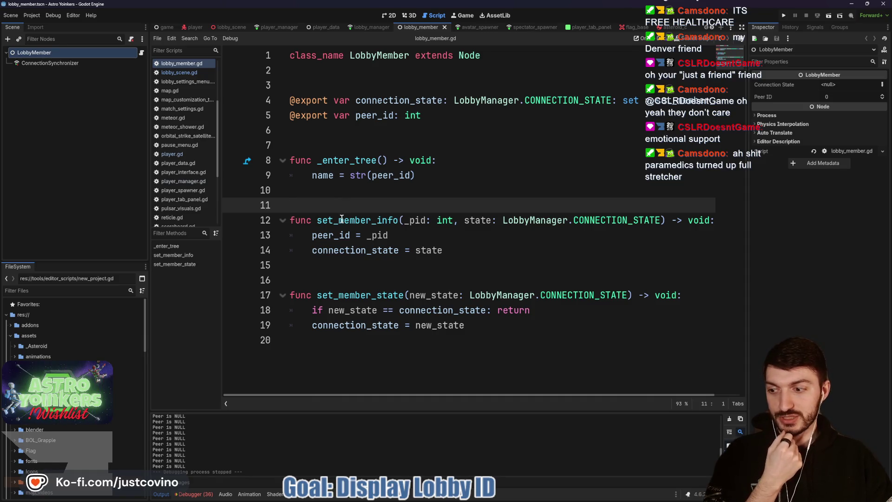
{"action": "left_click", "coordinate": [368, 277]}
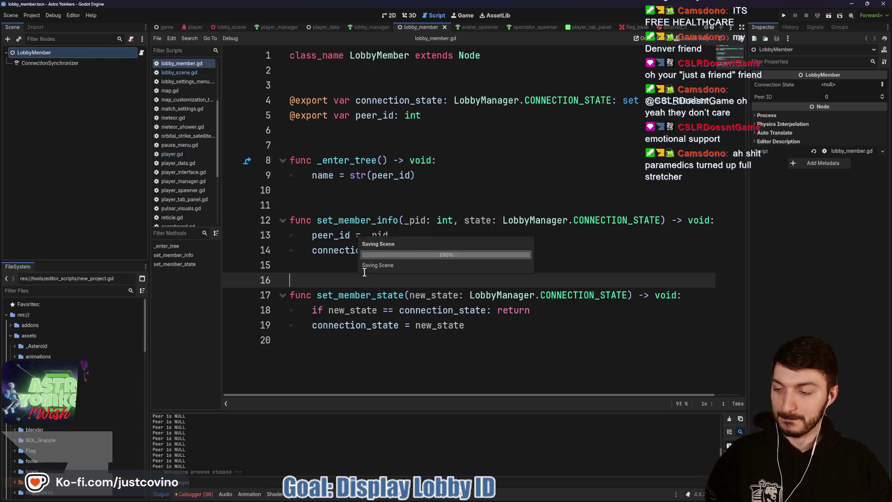
{"action": "left_click", "coordinate": [191, 28]}
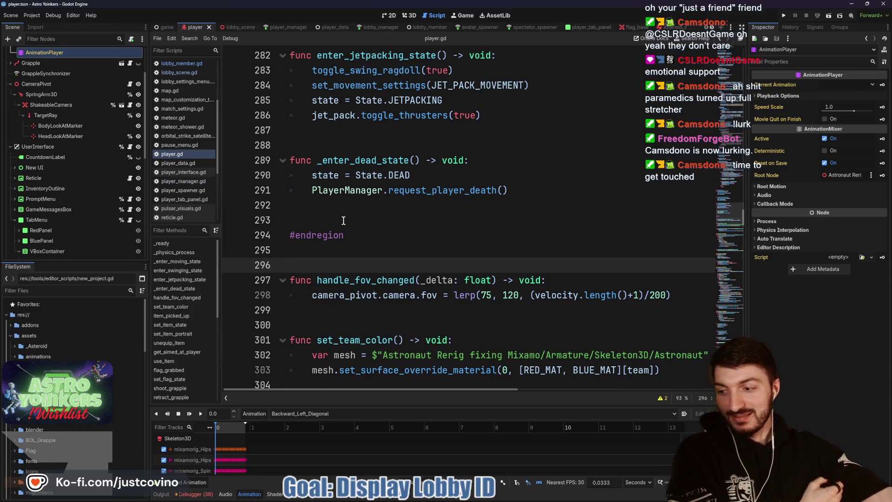
Save player.gd and the player scene
{"action": "left_click", "coordinate": [343, 220]}
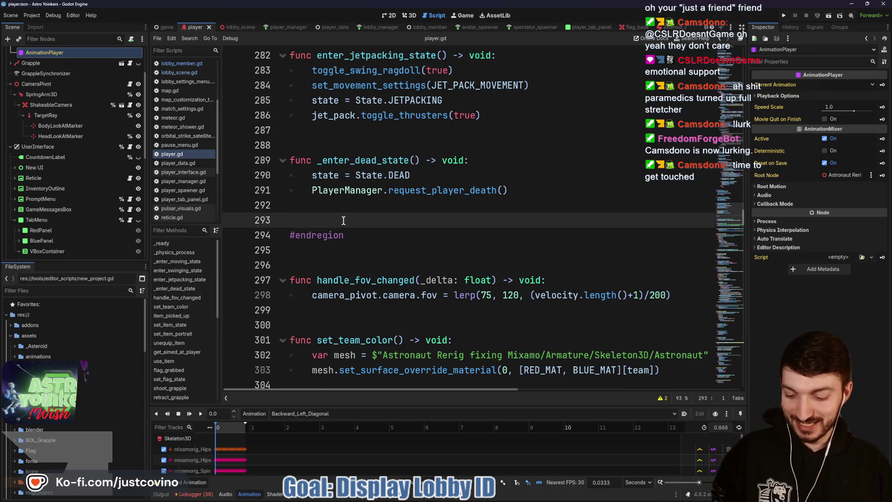
{"action": "key", "text": "ctrl+s"}
{"action": "scroll", "coordinate": [392, 223], "scroll_direction": "down", "scroll_amount": 2}
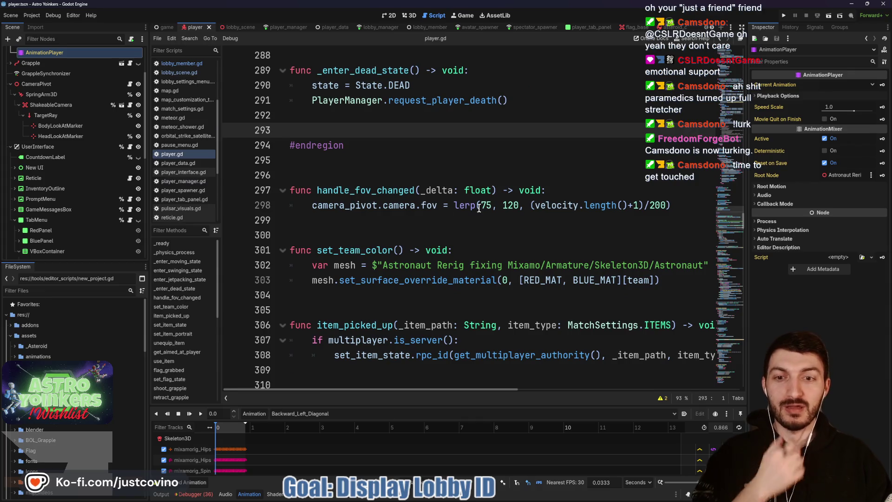
Close the asteroid_c, asteroid and flag_base scene tabs
{"action": "left_click", "coordinate": [683, 27]}
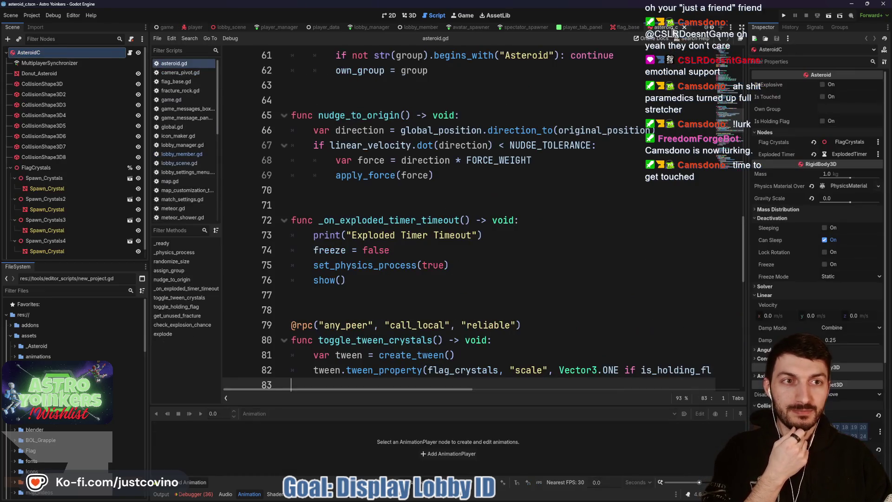
{"action": "left_click", "coordinate": [668, 29]}
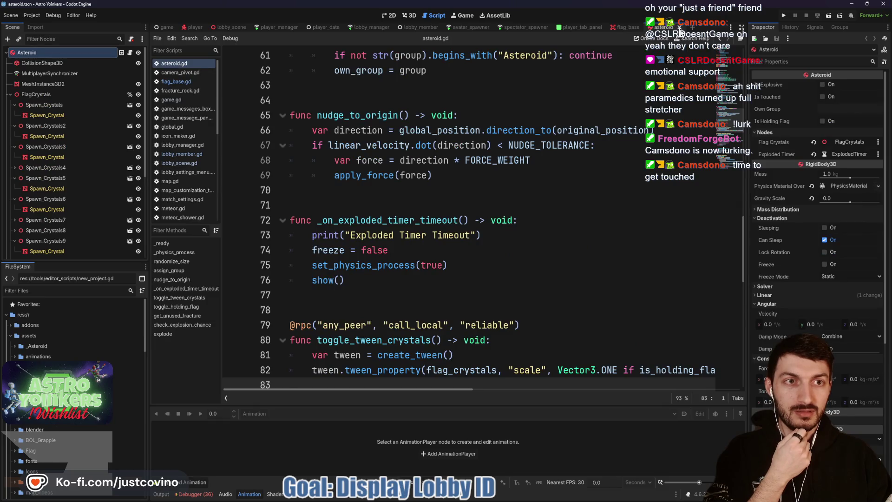
{"action": "left_click", "coordinate": [679, 28]}
{"action": "left_click", "coordinate": [645, 28]}
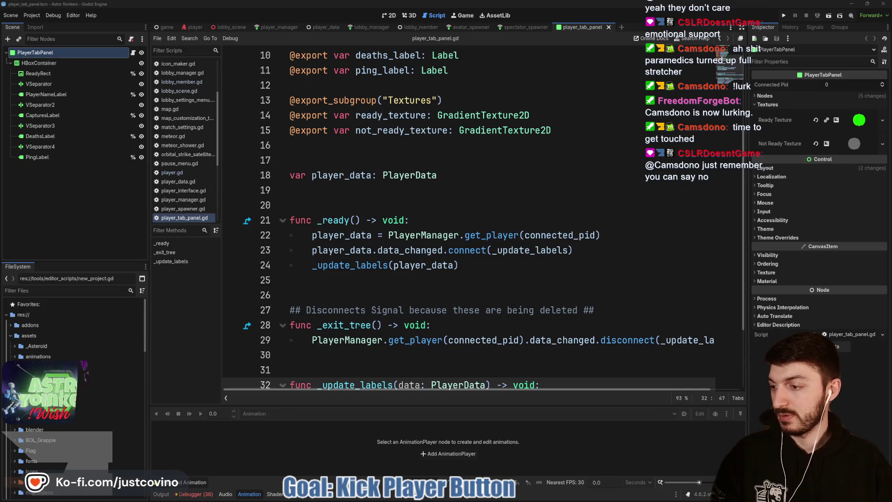
Check the player_data property in player_tab_panel.gd, then view the PlayerTabPanel scene in the 2D workspace
{"action": "left_click", "coordinate": [440, 260]}
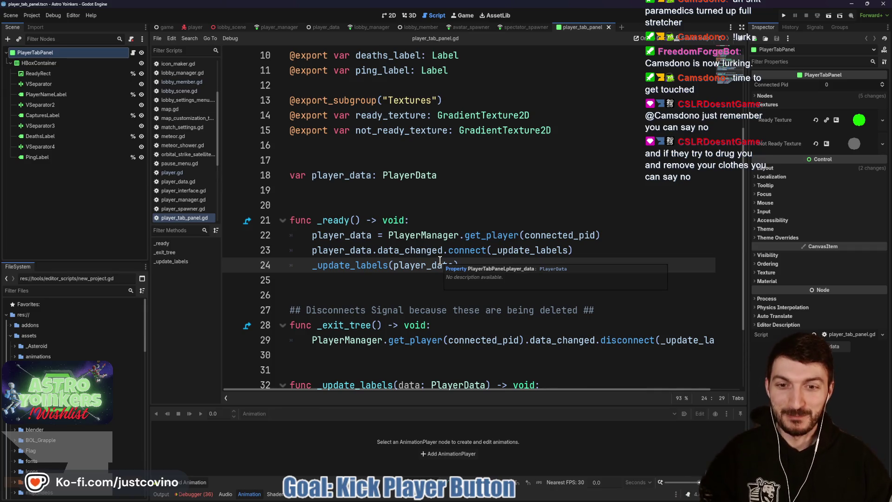
{"action": "left_click", "coordinate": [412, 282]}
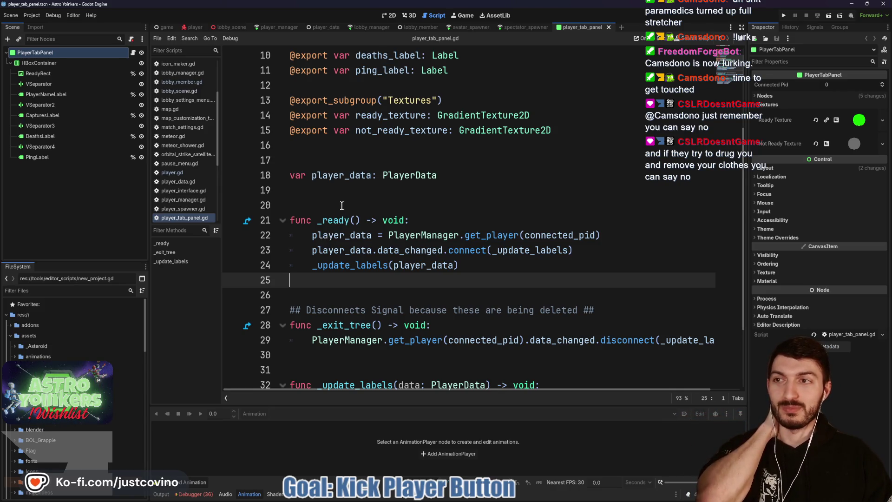
{"action": "left_click", "coordinate": [390, 16]}
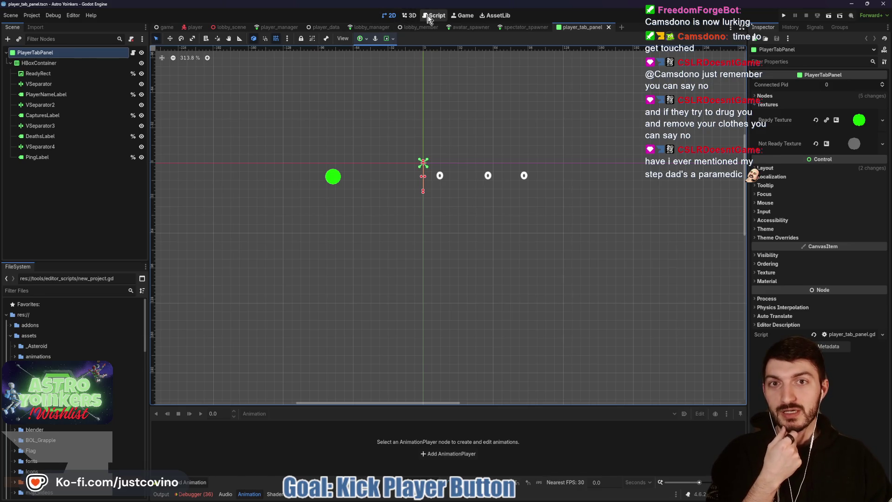
Switch to the player scene tab and select its TabMenu node in the Scene dock
{"action": "left_click", "coordinate": [219, 29]}
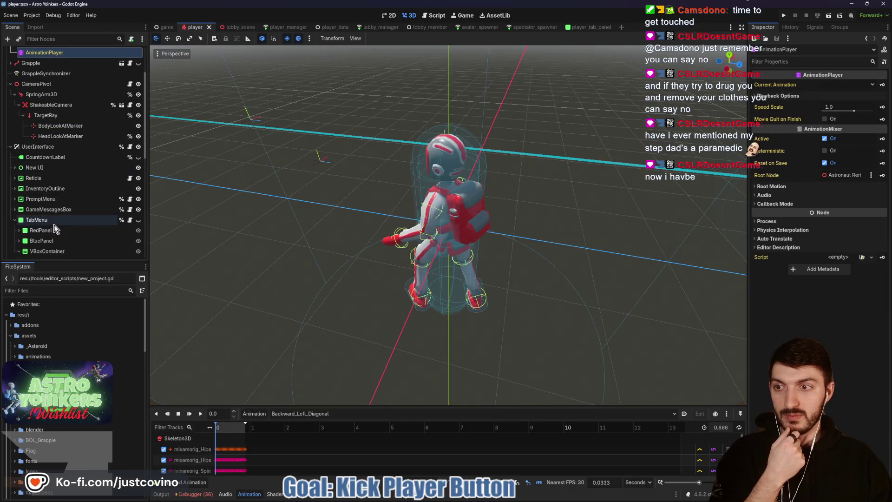
{"action": "left_click", "coordinate": [52, 222]}
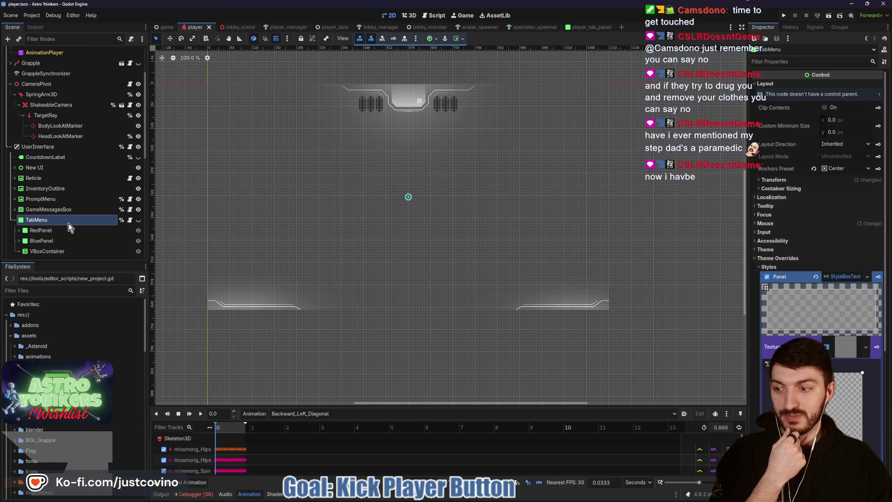
Turn on TabMenu's visibility so the Team Red/Team Blue panel shows on the canvas
{"action": "left_click", "coordinate": [139, 220]}
{"action": "scroll", "coordinate": [411, 204], "scroll_direction": "up", "scroll_amount": 4}
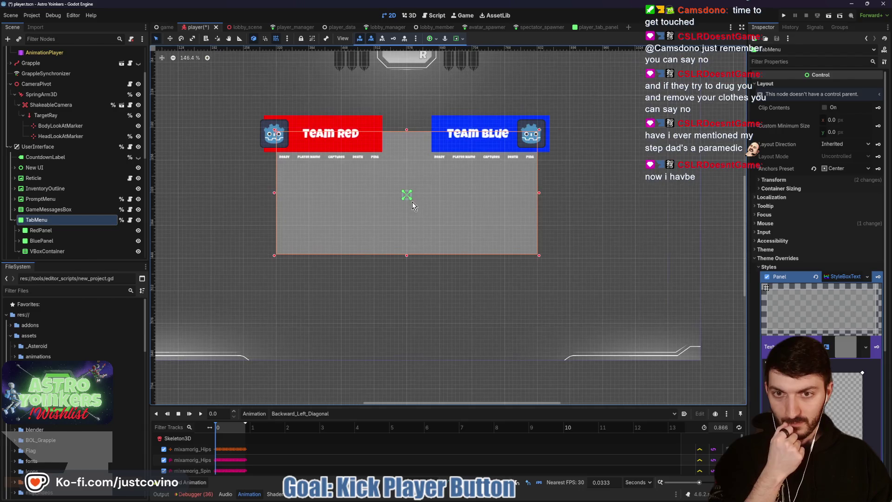
{"action": "scroll", "coordinate": [389, 197], "scroll_direction": "up", "scroll_amount": 5}
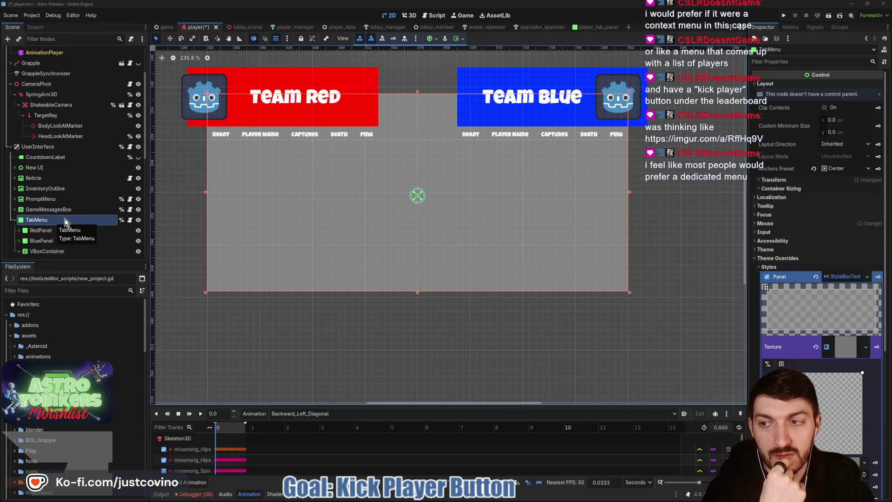
{"action": "scroll", "coordinate": [65, 222], "scroll_direction": "down", "scroll_amount": 3}
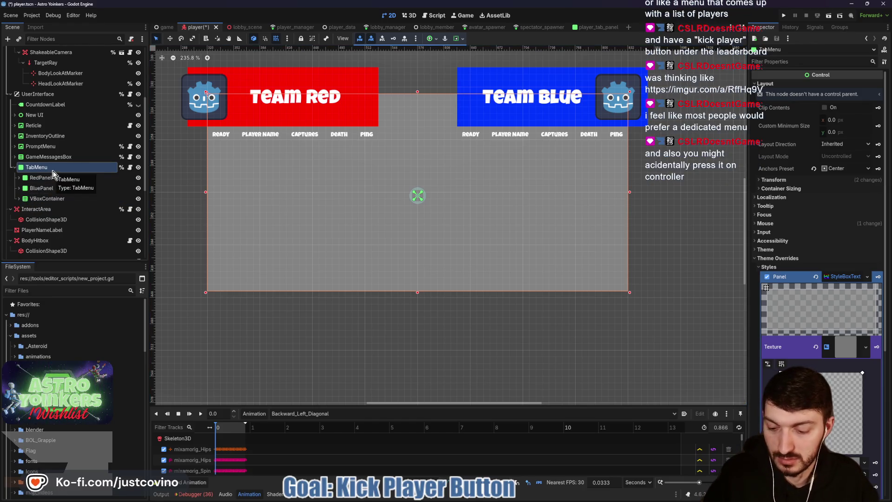
Add a Button child node under TabMenu
{"action": "key", "text": "ctrl+a"}
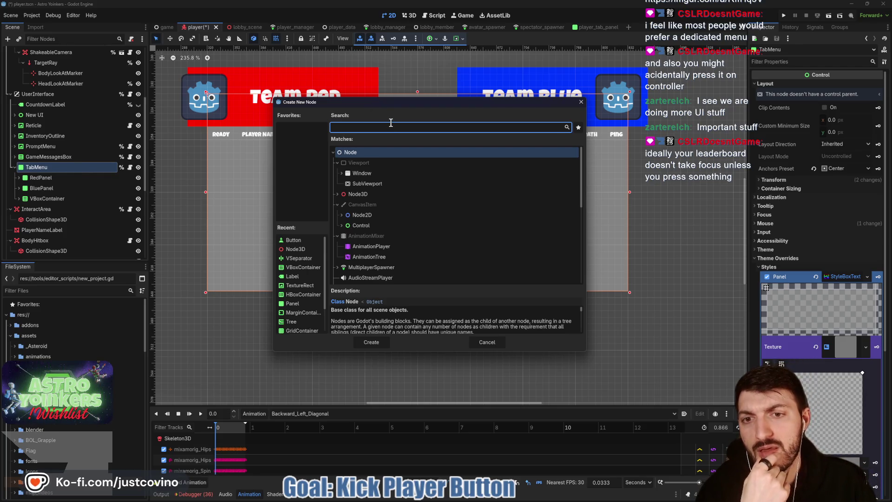
{"action": "type", "text": "button"}
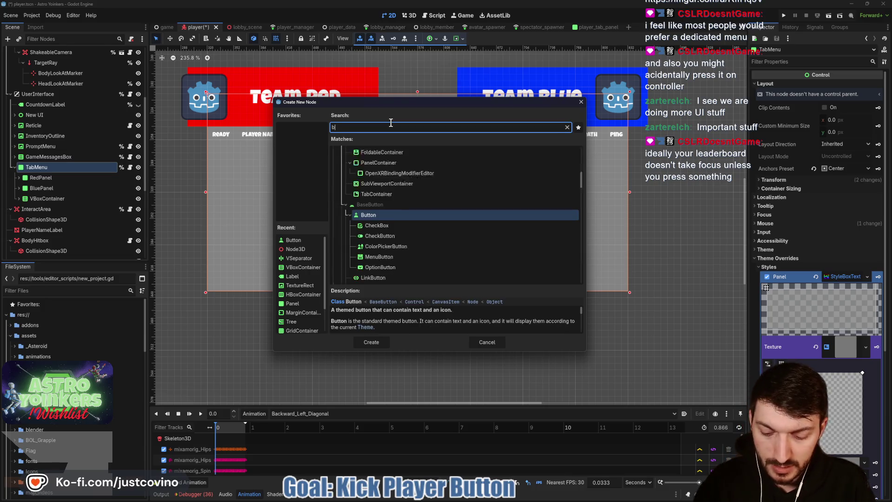
{"action": "key", "text": "Return"}
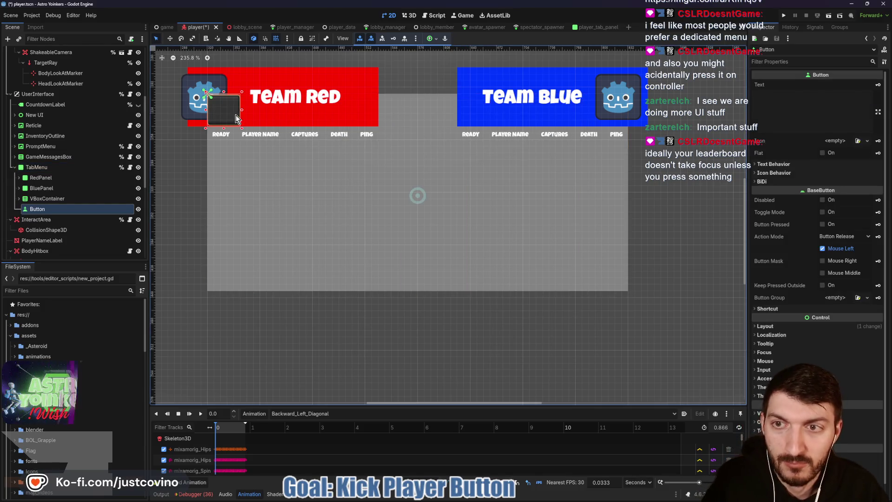
Anchor the new Button to the panel centre and flatten it into a short, wide bar
{"action": "left_click", "coordinate": [429, 39]}
{"action": "left_click", "coordinate": [446, 78]}
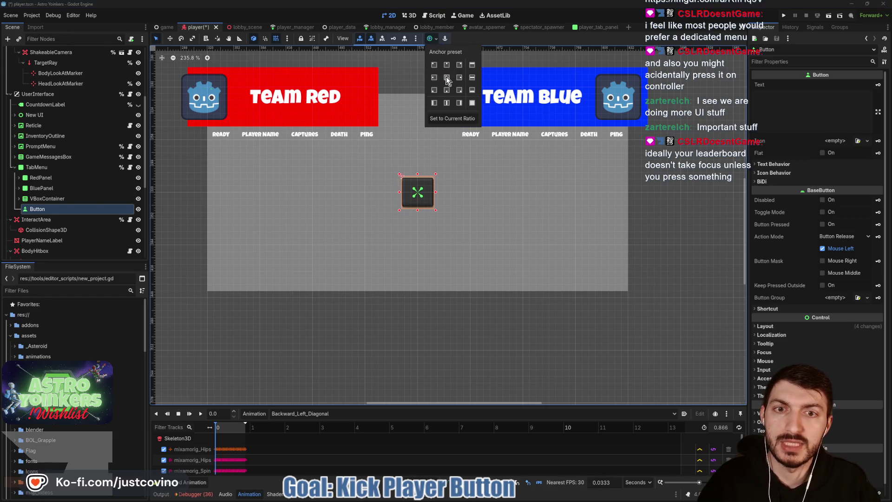
{"action": "left_click", "coordinate": [434, 37]}
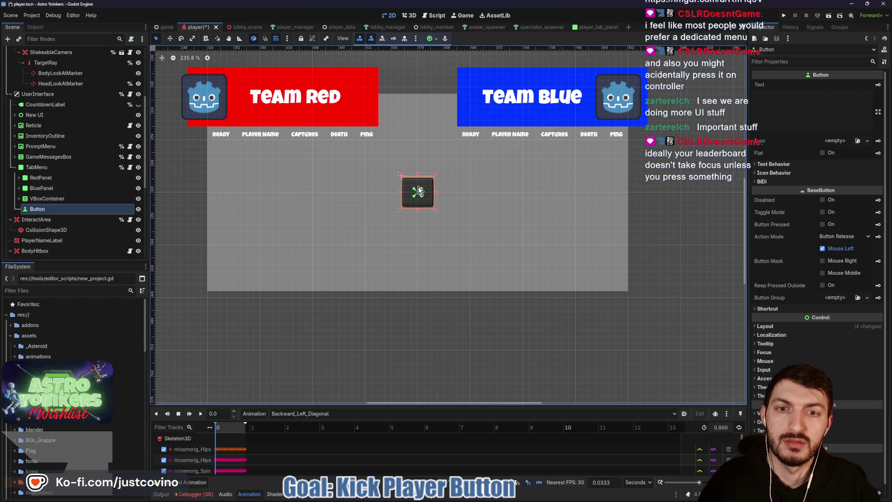
{"action": "left_click_drag", "start_coordinate": [418, 212], "coordinate": [417, 135]}
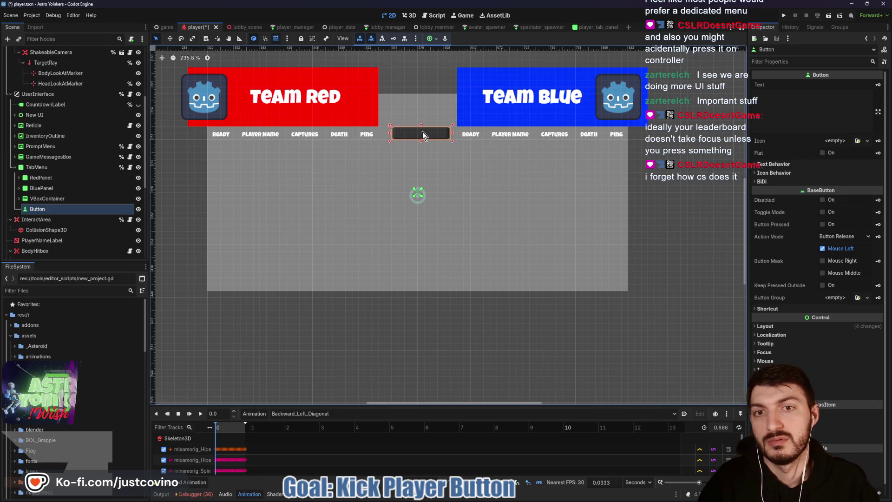
Nudge the button slightly with the Move tool and re-apply the Center anchor preset
{"action": "key", "text": "w"}
{"action": "left_click_drag", "start_coordinate": [420, 133], "coordinate": [418, 133]}
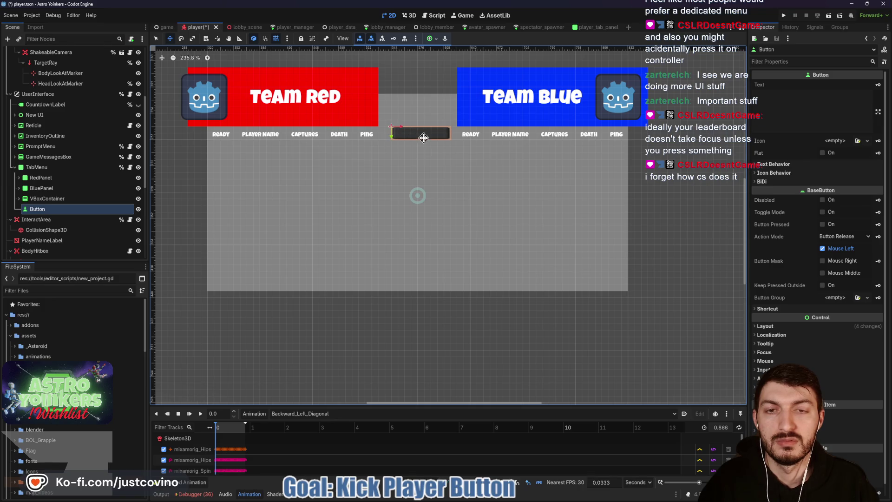
{"action": "key", "text": "q"}
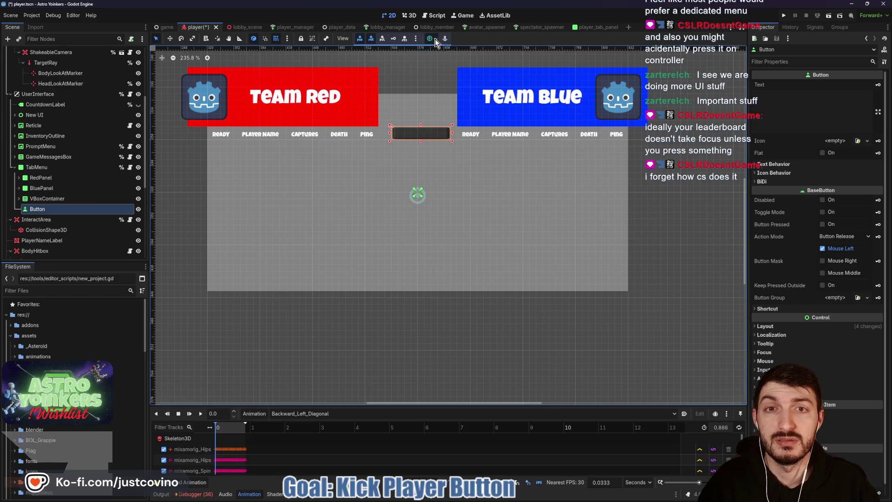
{"action": "left_click", "coordinate": [435, 39]}
{"action": "left_click", "coordinate": [447, 77]}
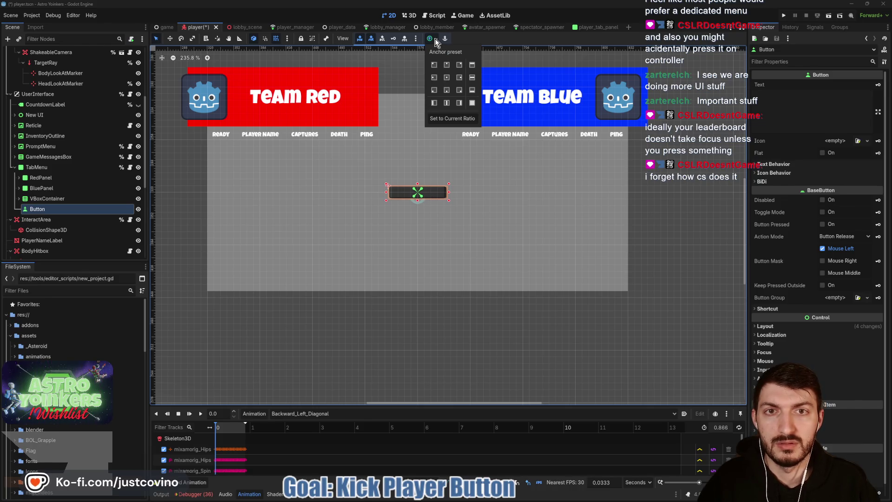
{"action": "key", "text": "w"}
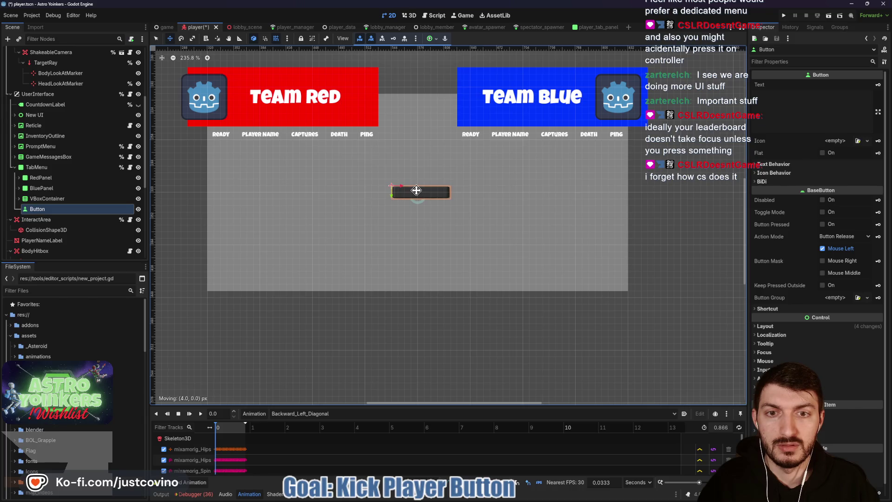
{"action": "left_click_drag", "start_coordinate": [416, 192], "coordinate": [416, 188]}
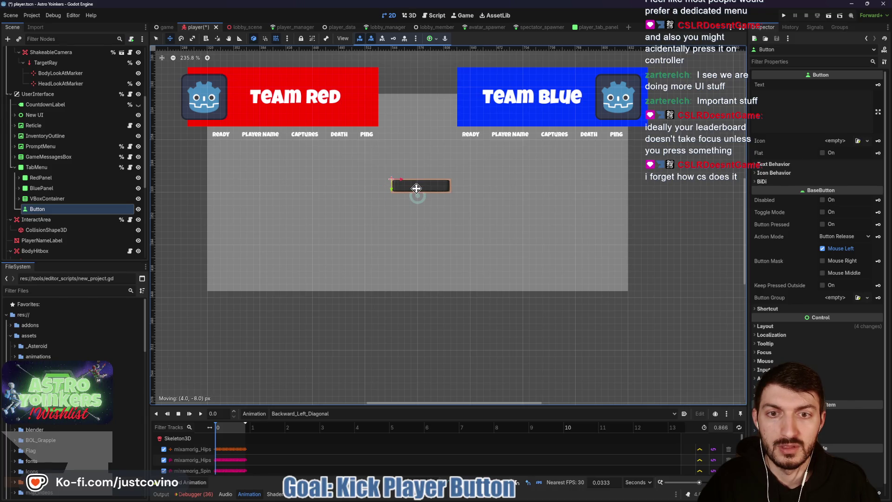
{"action": "left_click", "coordinate": [431, 39]}
{"action": "left_click", "coordinate": [447, 78]}
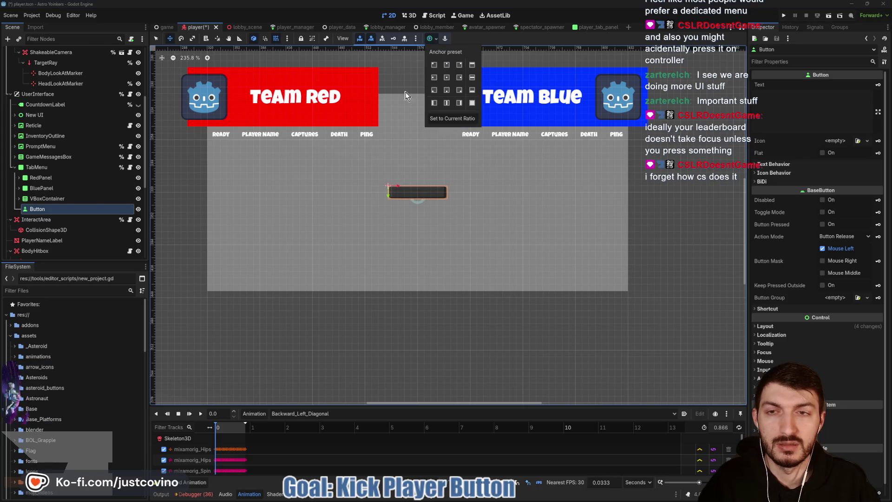
Look through the canvas snapping options
{"action": "left_click", "coordinate": [287, 40]}
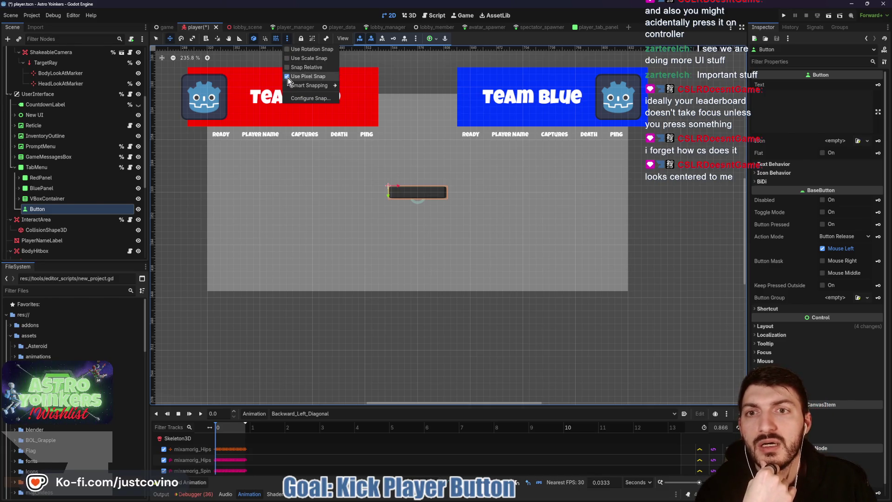
{"action": "mouse_move", "coordinate": [300, 88]}
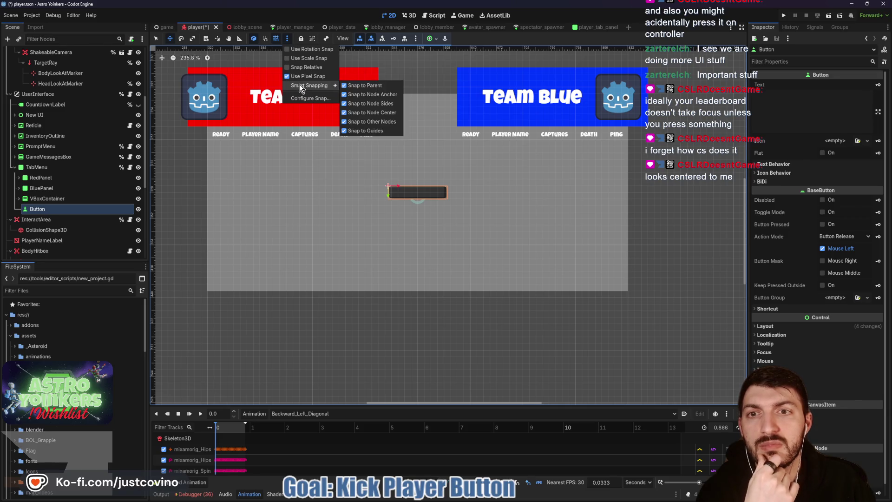
{"action": "left_click", "coordinate": [276, 41]}
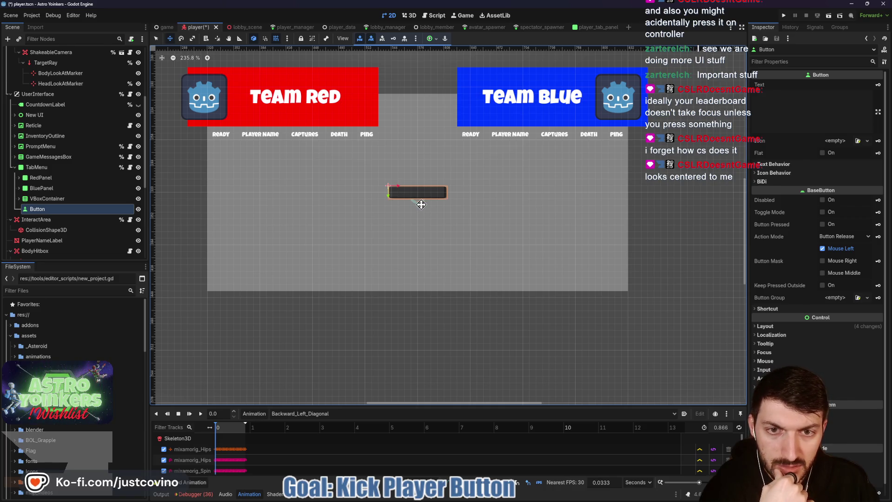
Move the button up between the Team Red and Team Blue header labels
{"action": "scroll", "coordinate": [420, 204], "scroll_direction": "up", "scroll_amount": 6}
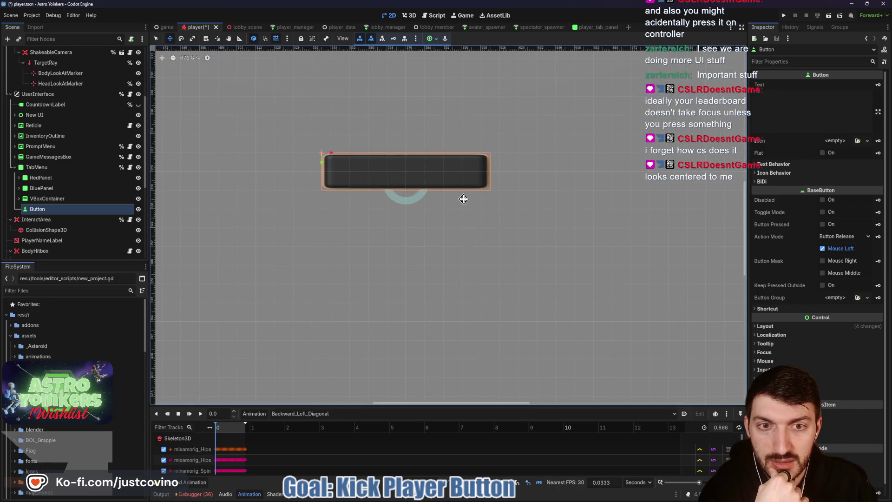
{"action": "left_click_drag", "start_coordinate": [408, 174], "coordinate": [409, 150]}
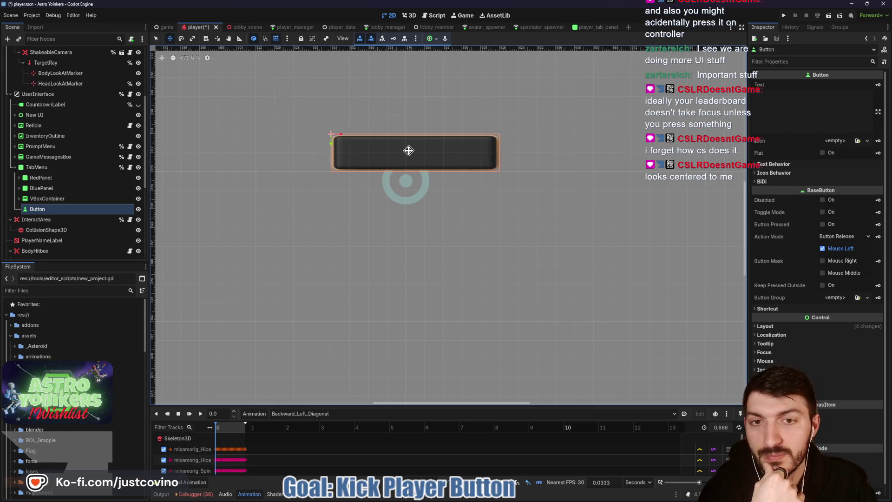
{"action": "scroll", "coordinate": [408, 150], "scroll_direction": "down", "scroll_amount": 3}
{"action": "scroll", "coordinate": [414, 124], "scroll_direction": "up", "scroll_amount": 3}
{"action": "left_click_drag", "start_coordinate": [412, 254], "coordinate": [402, 172]}
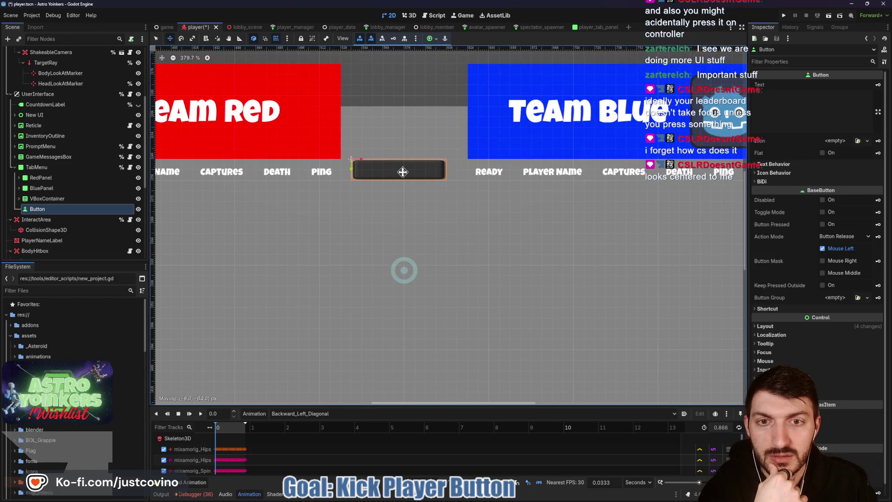
Enable Grid Snap and widen the button toward Team Blue
{"action": "left_click", "coordinate": [277, 40]}
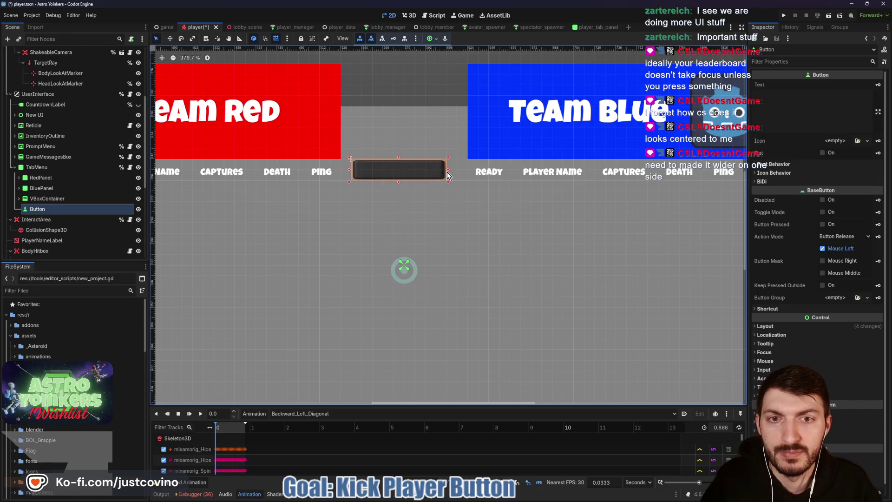
{"action": "left_click_drag", "start_coordinate": [451, 169], "coordinate": [462, 169]}
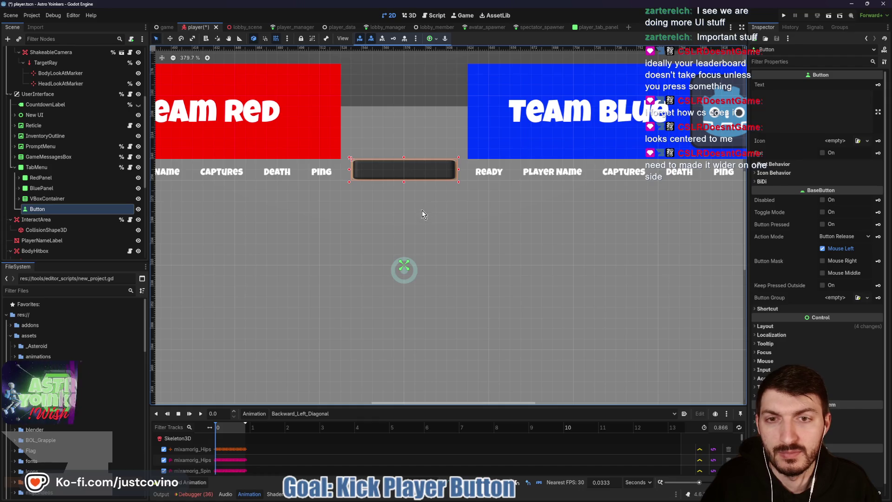
{"action": "key", "text": "w"}
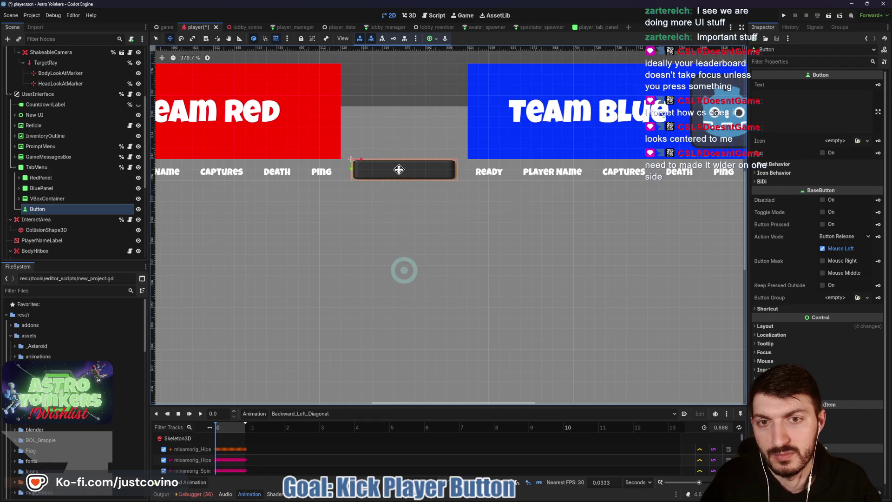
{"action": "key", "text": "q"}
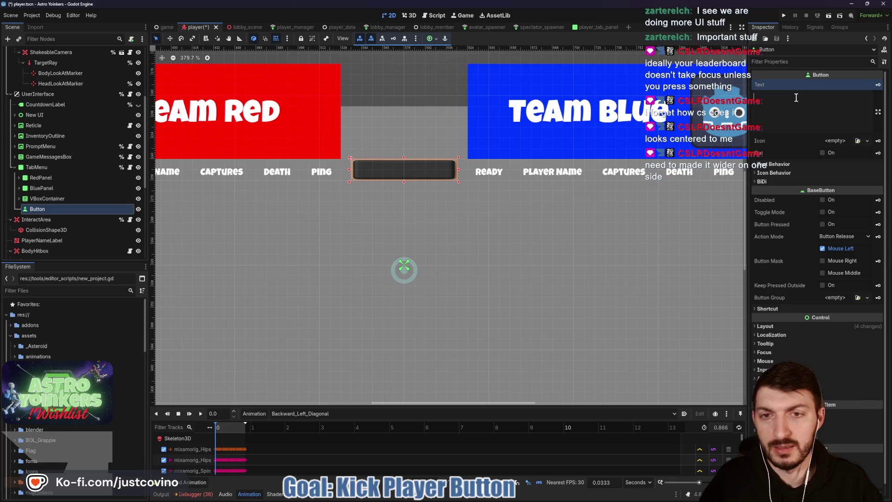
Set the Button's Text to 'Kick Player' and expand its Text Behavior settings
{"action": "type", "text": "Kick"}
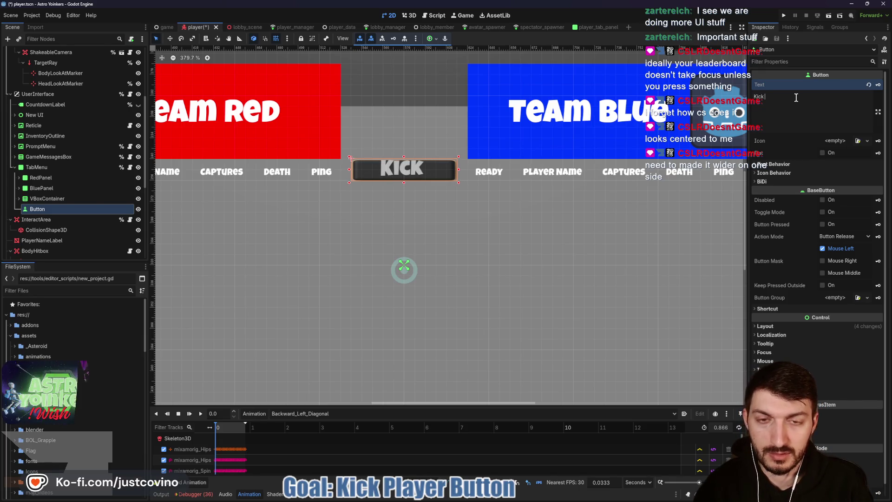
{"action": "type", "text": " Player"}
{"action": "left_click", "coordinate": [829, 141]}
{"action": "left_click", "coordinate": [773, 164]}
{"action": "left_click", "coordinate": [774, 164]}
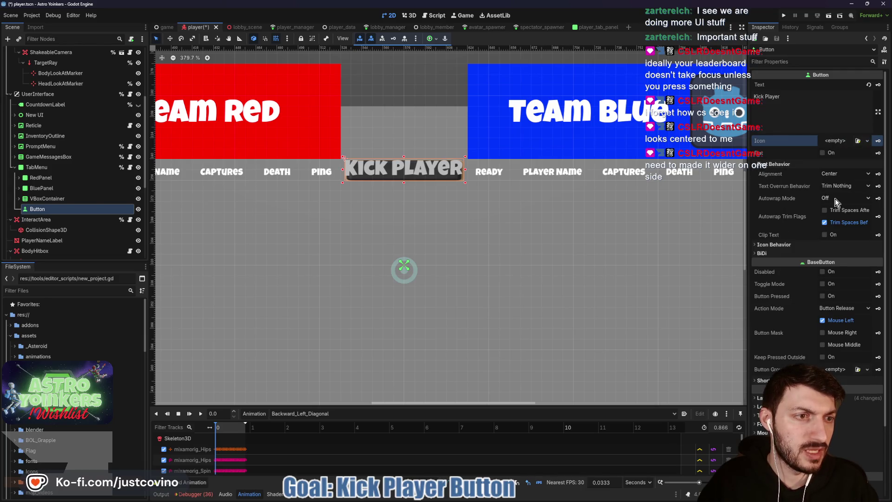
{"action": "scroll", "coordinate": [785, 230], "scroll_direction": "down", "scroll_amount": 3}
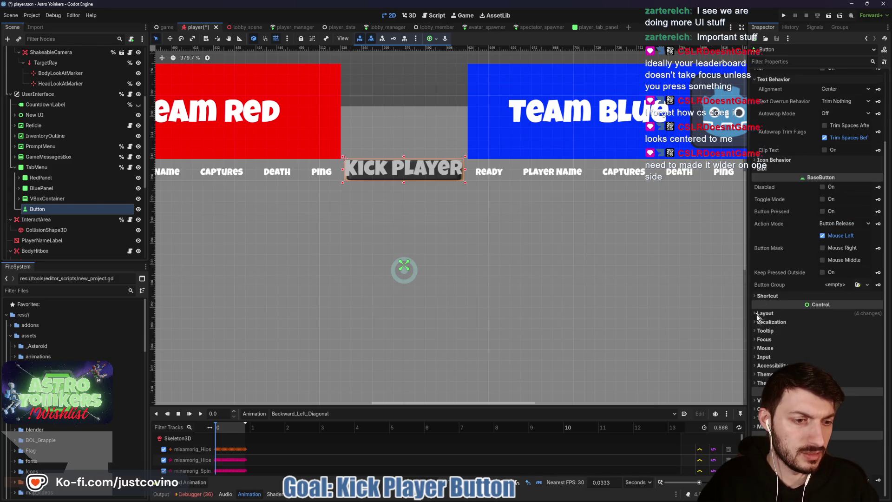
Add a Theme Overrides font size to the Kick Player text, first 12 px, then 10 px
{"action": "left_click", "coordinate": [764, 383]}
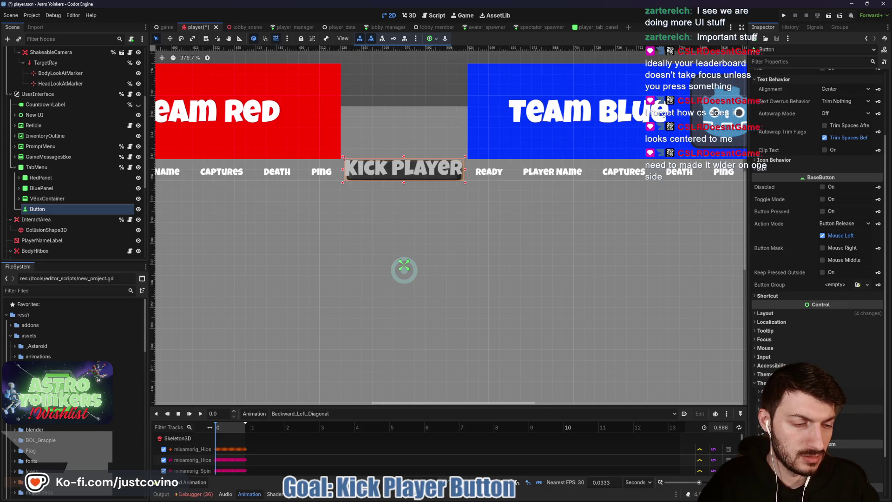
{"action": "left_click", "coordinate": [846, 418]}
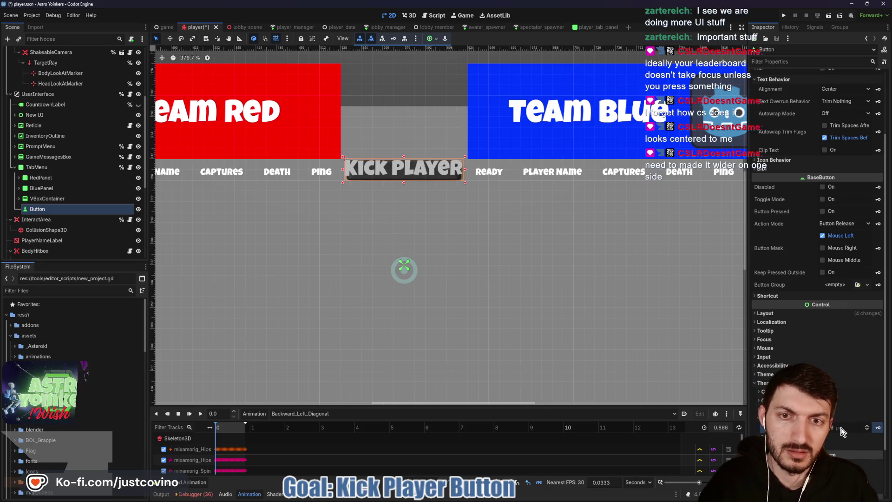
{"action": "left_click_drag", "start_coordinate": [842, 427], "coordinate": [833, 427]}
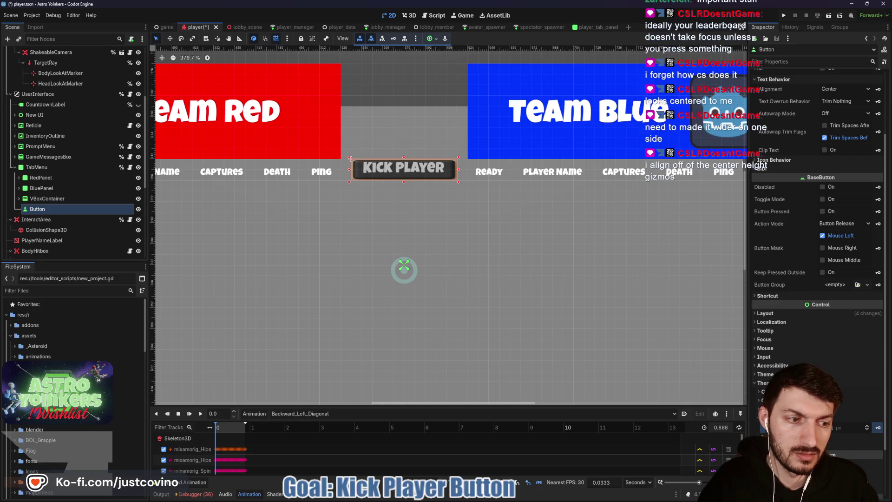
{"action": "type", "text": "12"}
{"action": "key", "text": "Return"}
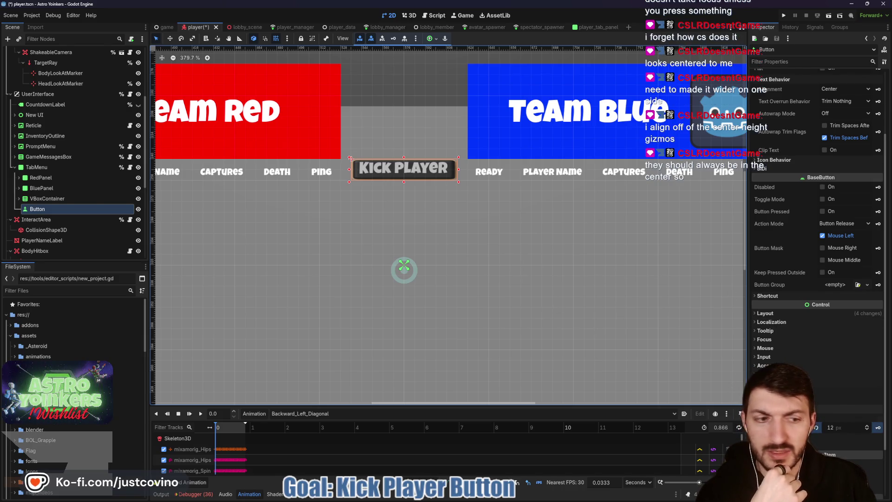
{"action": "left_click", "coordinate": [841, 427]}
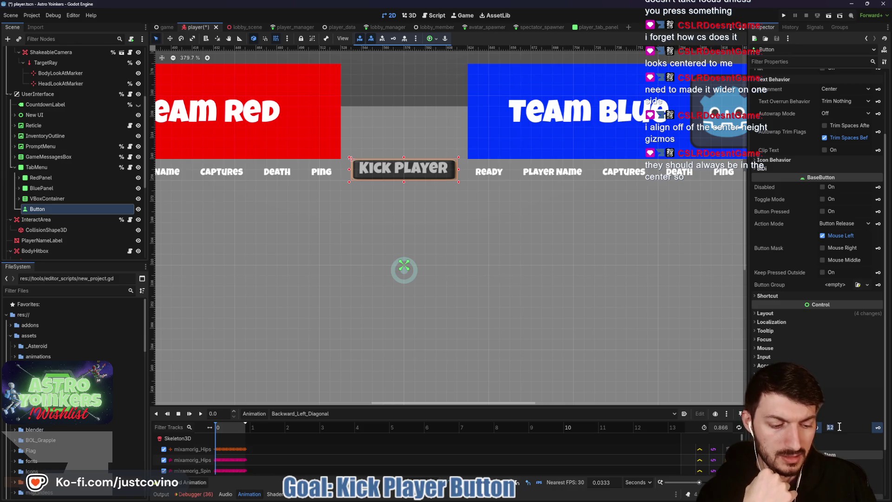
{"action": "type", "text": "10"}
{"action": "key", "text": "Return"}
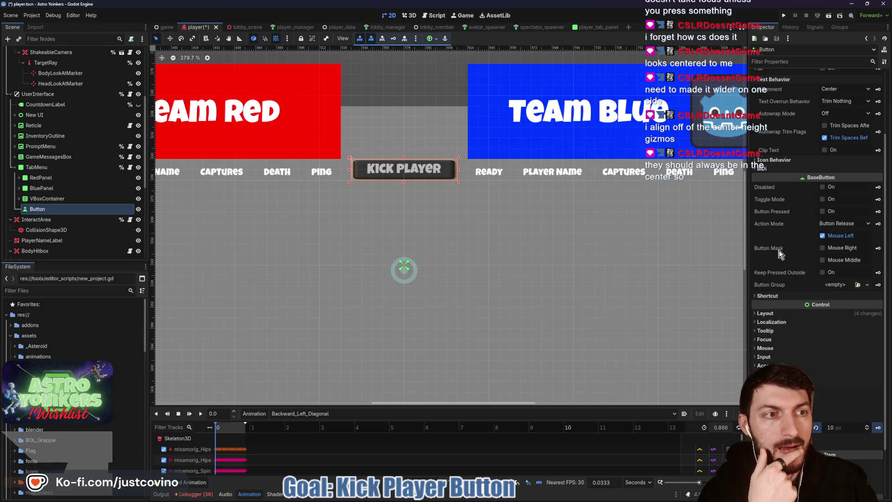
{"action": "scroll", "coordinate": [462, 293], "scroll_direction": "down", "scroll_amount": 4}
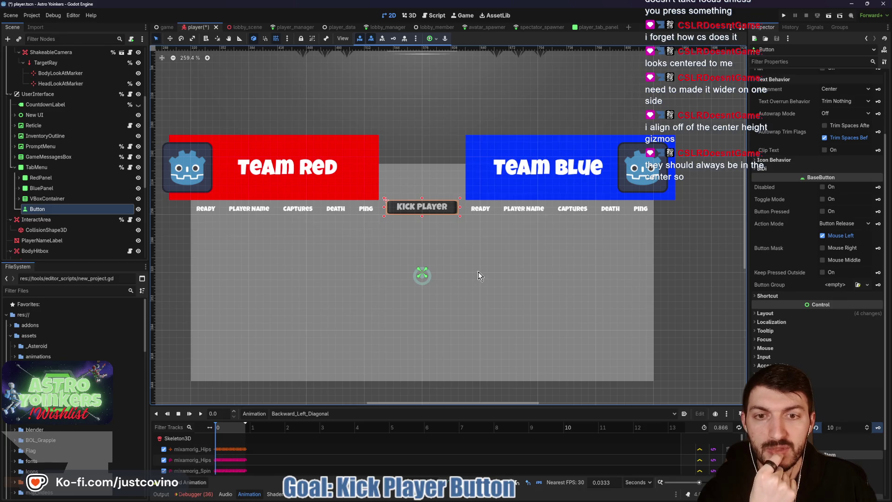
Rename the Button node in the Scene dock to KickPlayerButton
{"action": "double_click", "coordinate": [71, 210]}
{"action": "type", "text": "KickPlayerBu"}
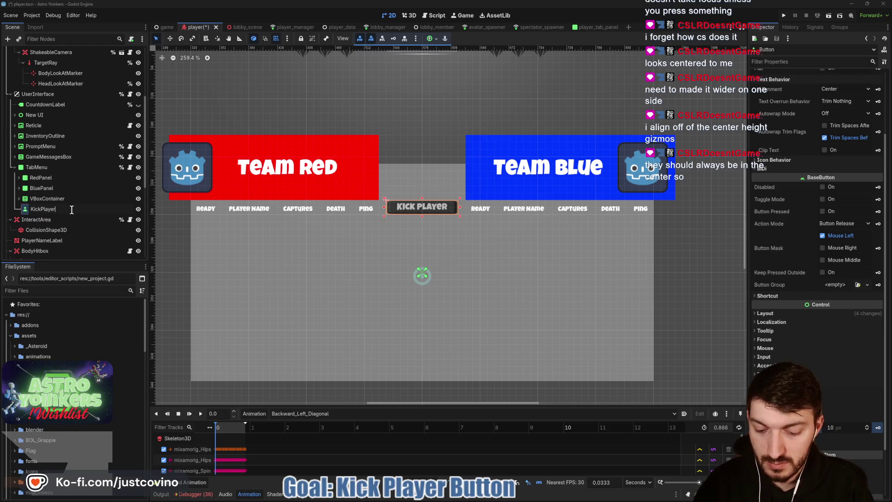
{"action": "type", "text": "tton"}
{"action": "key", "text": "Return"}
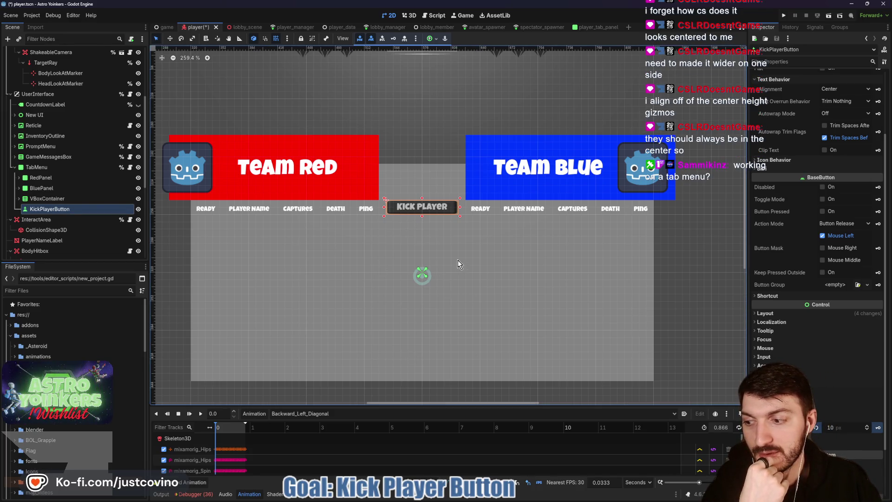
{"action": "scroll", "coordinate": [444, 319], "scroll_direction": "down", "scroll_amount": 2}
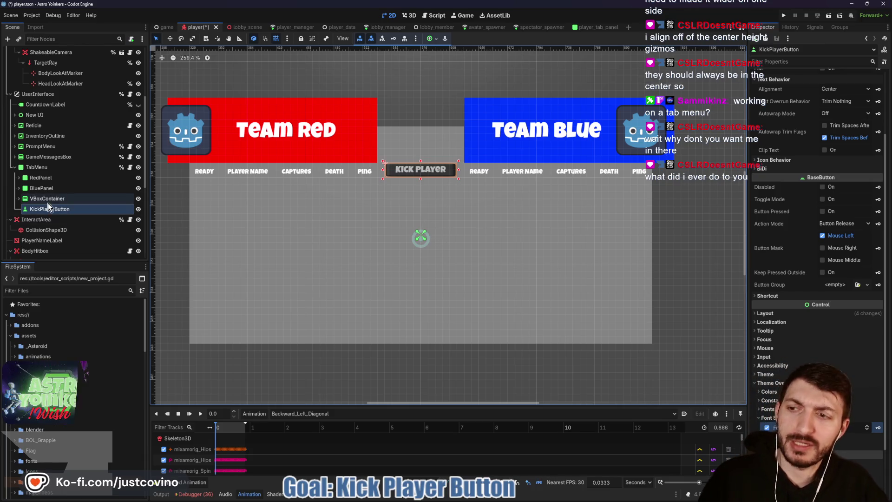
Save the player scene with Ctrl+S and select the TabMenu node
{"action": "key", "text": "ctrl+s"}
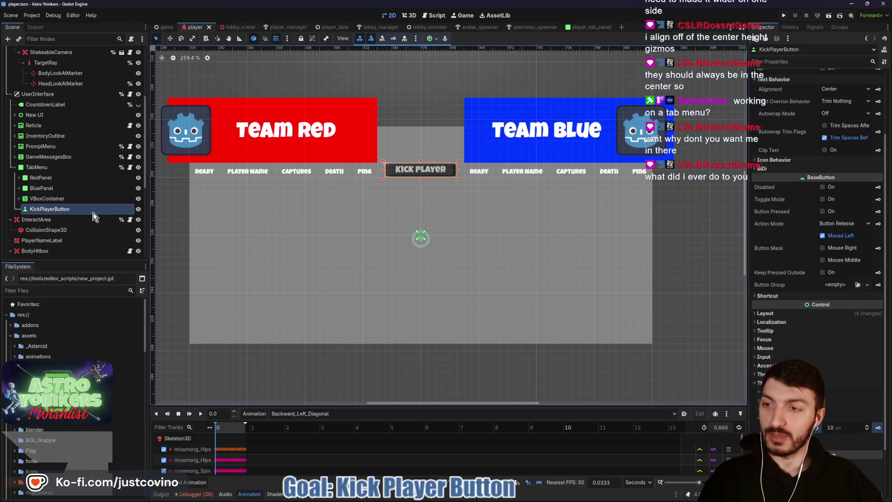
{"action": "left_click", "coordinate": [49, 167]}
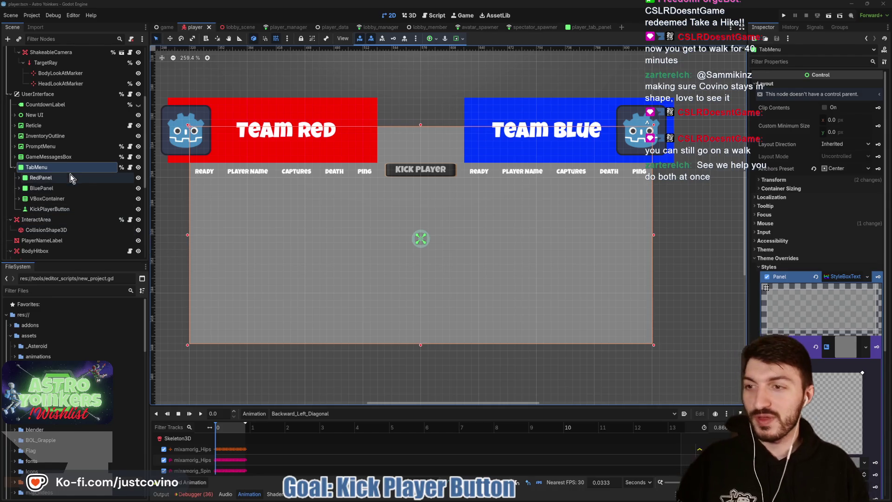
Add a centred Panel under TabMenu, stretch it taller below Kick Player, and name it KickPanel
{"action": "left_click", "coordinate": [58, 177]}
{"action": "left_click", "coordinate": [51, 167]}
{"action": "key", "text": "ctrl+a"}
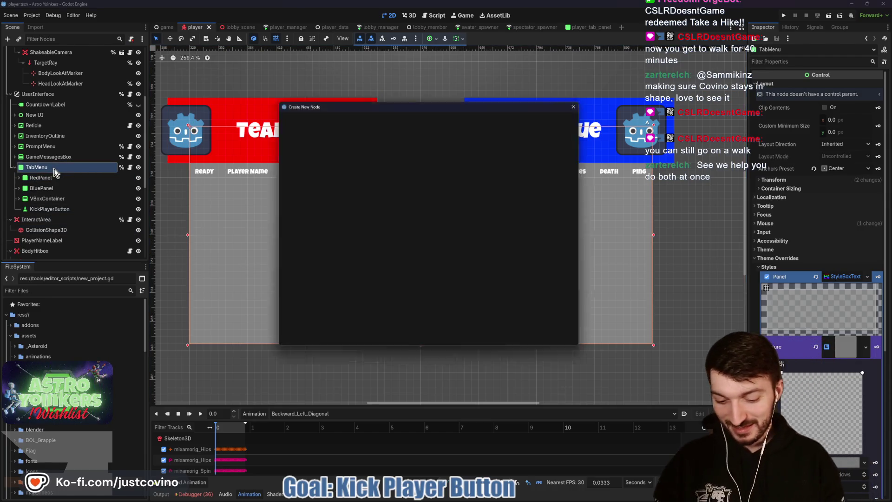
{"action": "type", "text": "panel"}
{"action": "key", "text": "Return"}
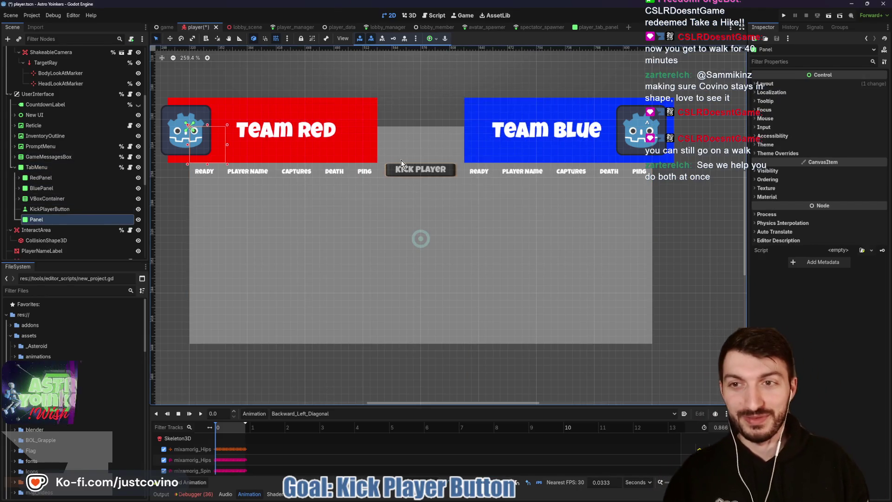
{"action": "left_click", "coordinate": [434, 38]}
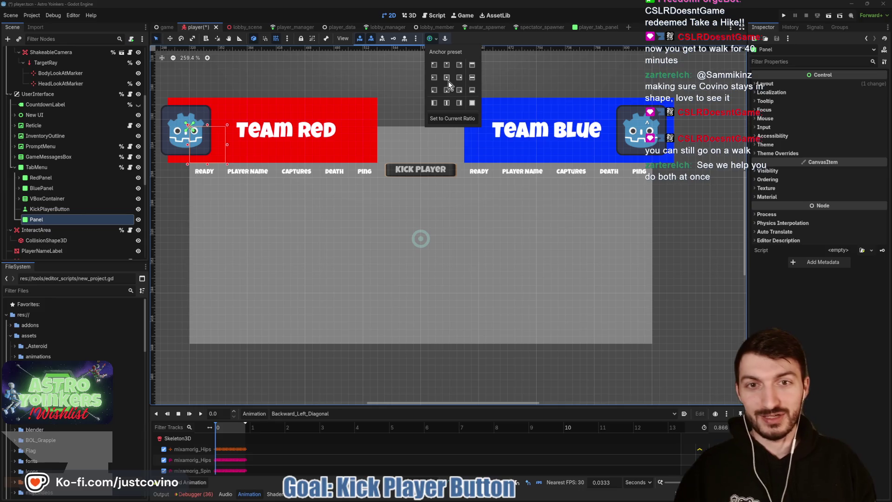
{"action": "left_click", "coordinate": [447, 78]}
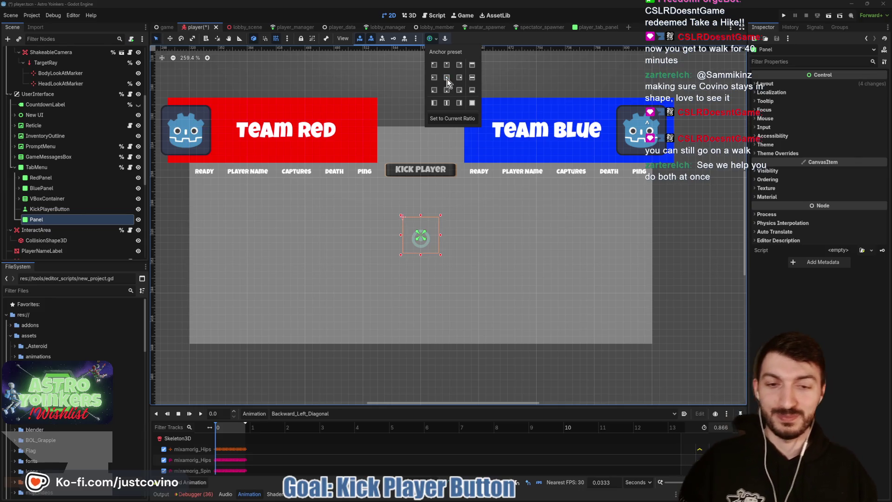
{"action": "left_click", "coordinate": [436, 44]}
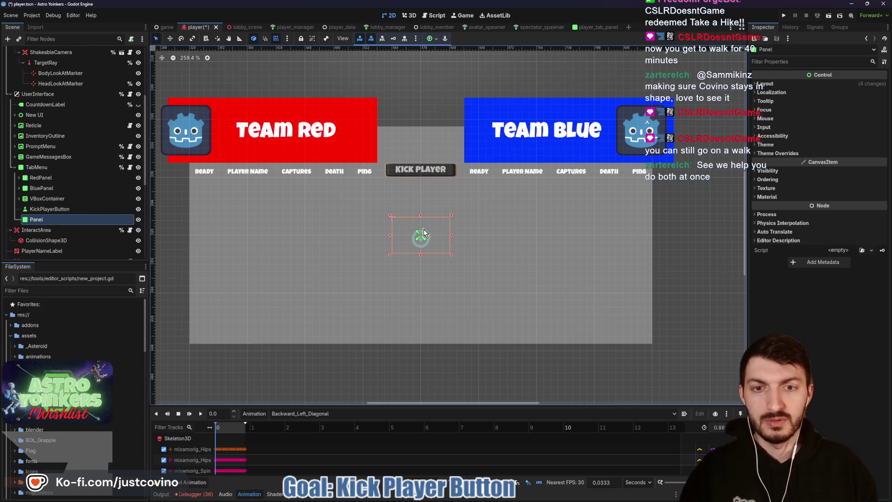
{"action": "left_click_drag", "start_coordinate": [421, 216], "coordinate": [420, 175]}
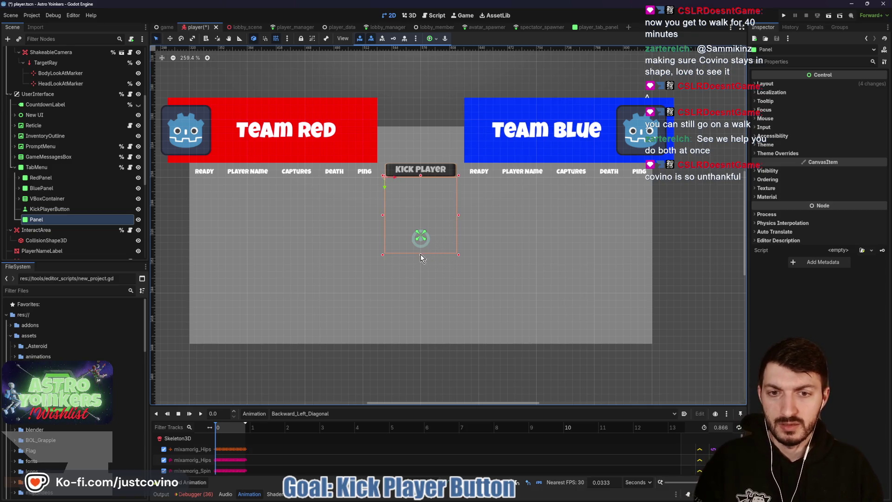
{"action": "mouse_move", "coordinate": [421, 258]}
{"action": "left_mouse_down"}
{"action": "mouse_move", "coordinate": [420, 311]}
{"action": "mouse_move", "coordinate": [418, 284]}
{"action": "left_mouse_up"}
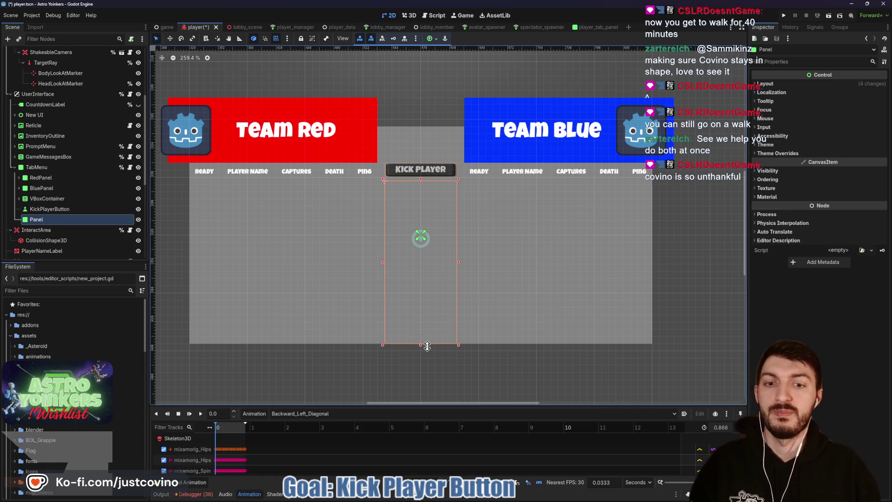
{"action": "double_click", "coordinate": [72, 219]}
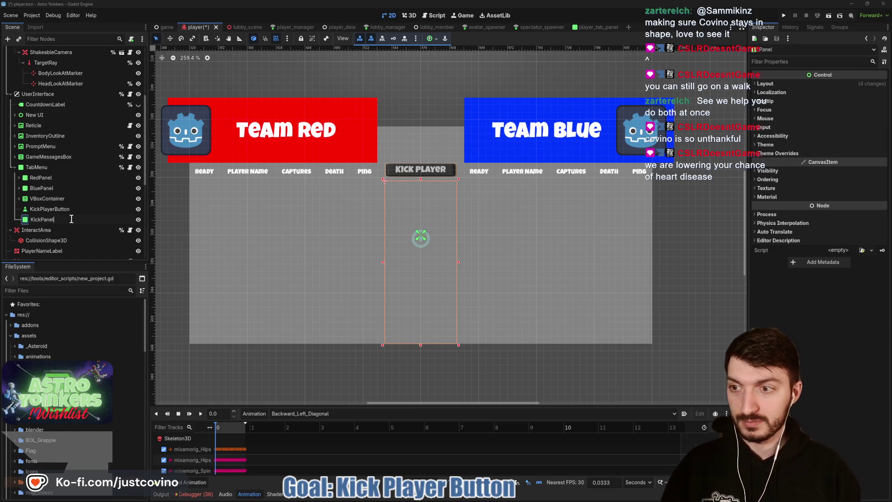
{"action": "key", "text": "Return"}
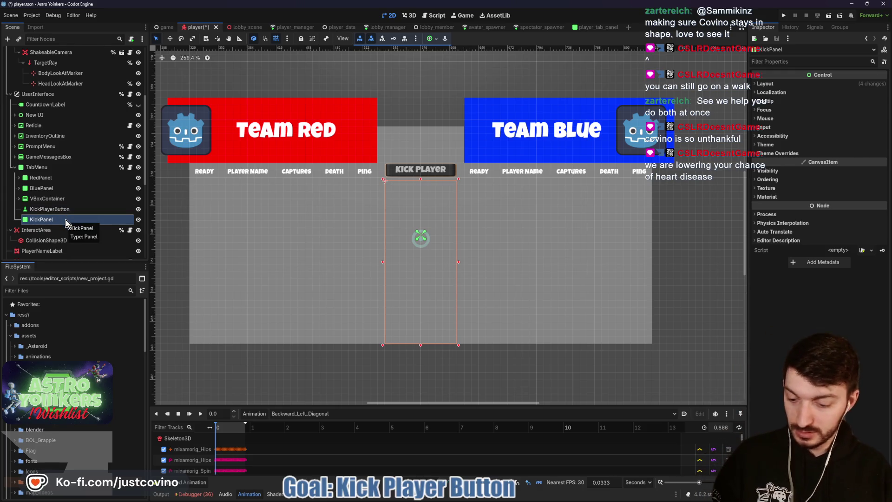
Add a VBoxContainer inside KickPanel with the Full Rect anchor preset so it fills the panel
{"action": "key", "text": "ctrl+a"}
{"action": "type", "text": "vbox"}
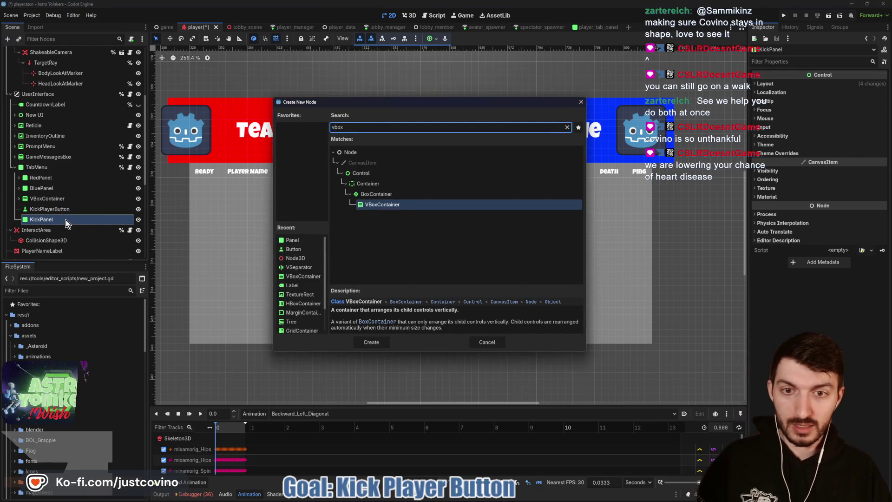
{"action": "key", "text": "Return"}
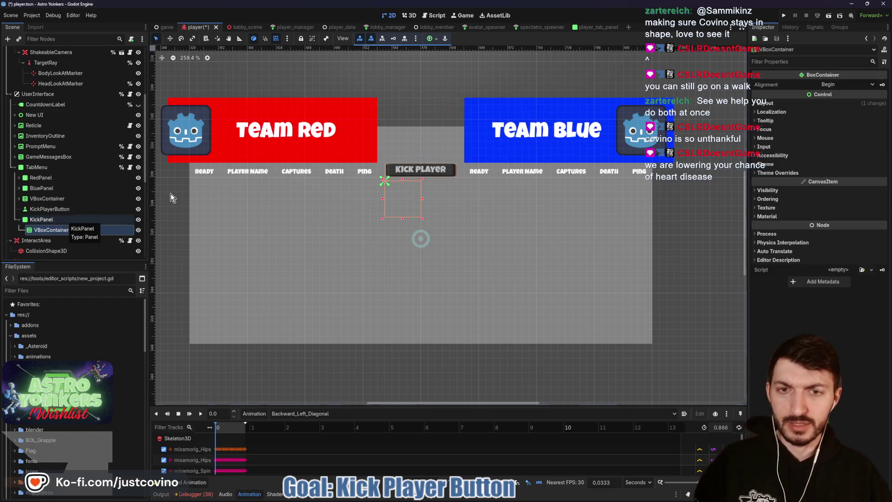
{"action": "left_click", "coordinate": [431, 39]}
{"action": "left_click", "coordinate": [472, 103]}
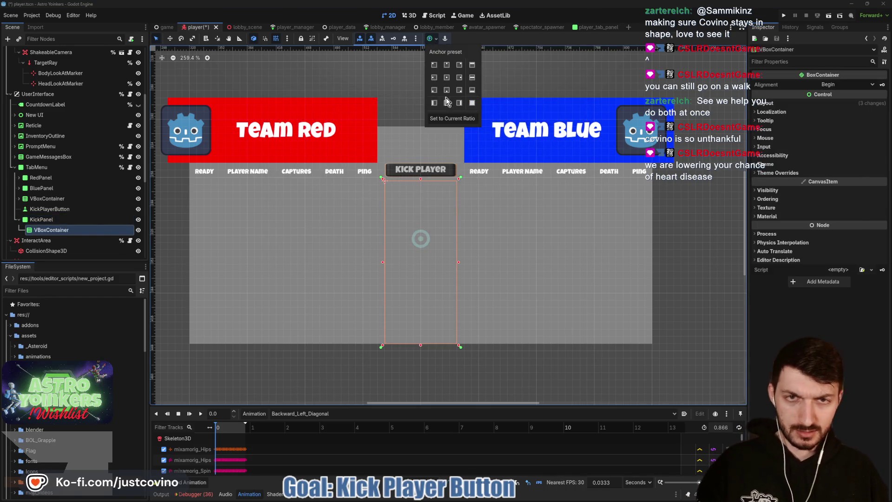
{"action": "left_click", "coordinate": [414, 99]}
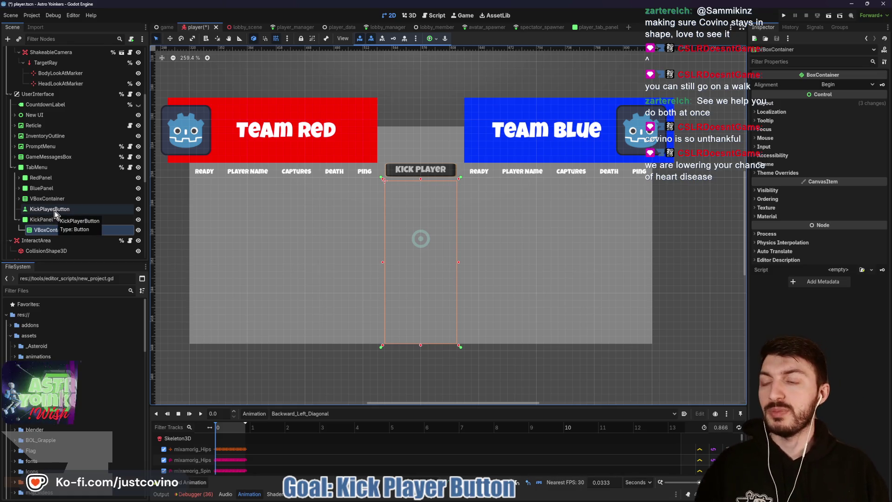
{"action": "left_click", "coordinate": [54, 209]}
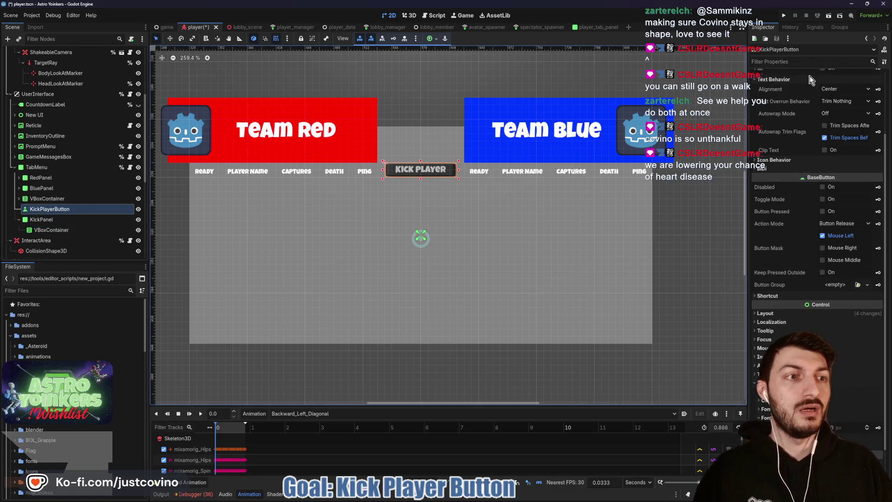
Connect KickPlayerButton's pressed() signal to TabMenu, creating the _on_kick_player_button_pressed handler
{"action": "scroll", "coordinate": [817, 140], "scroll_direction": "up", "scroll_amount": 3}
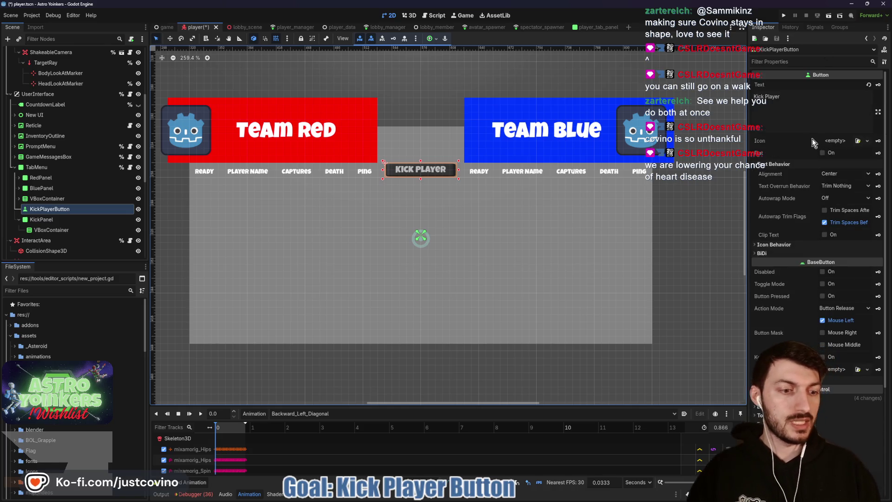
{"action": "left_click", "coordinate": [815, 27]}
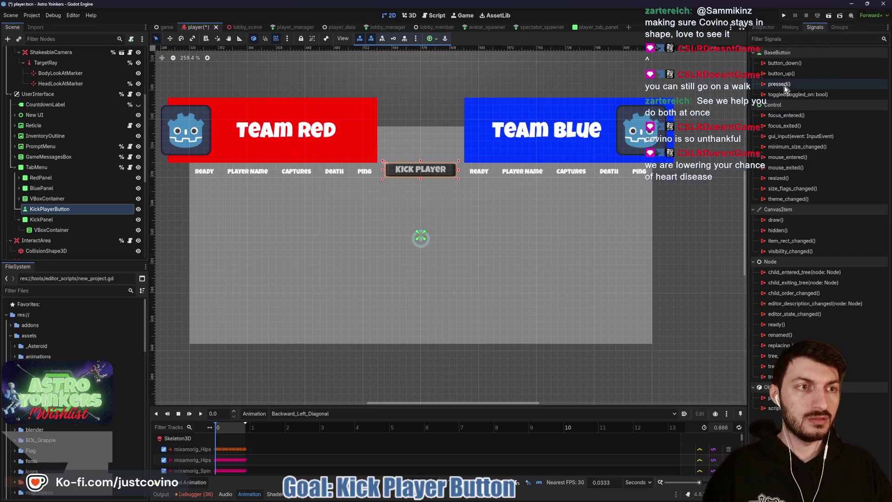
{"action": "double_click", "coordinate": [784, 86]}
{"action": "scroll", "coordinate": [439, 241], "scroll_direction": "down", "scroll_amount": 5}
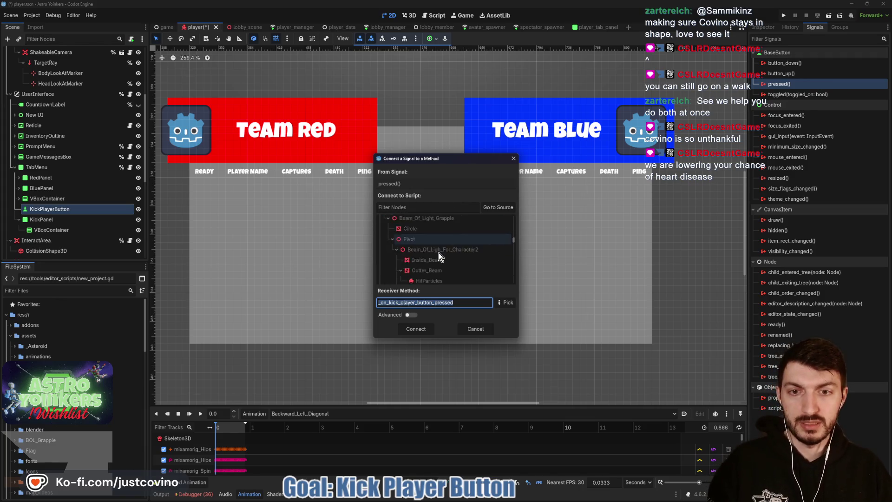
{"action": "left_click", "coordinate": [426, 207]}
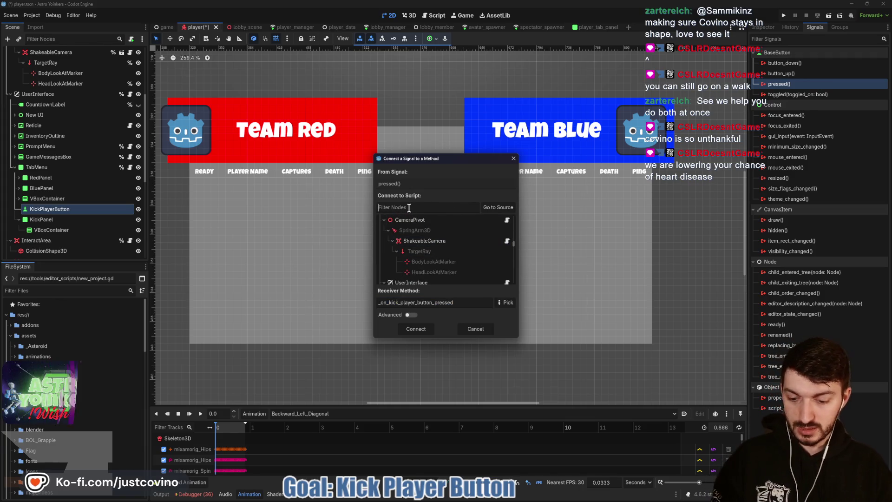
{"action": "type", "text": "tab"}
{"action": "left_click", "coordinate": [430, 241]}
{"action": "left_click", "coordinate": [417, 330]}
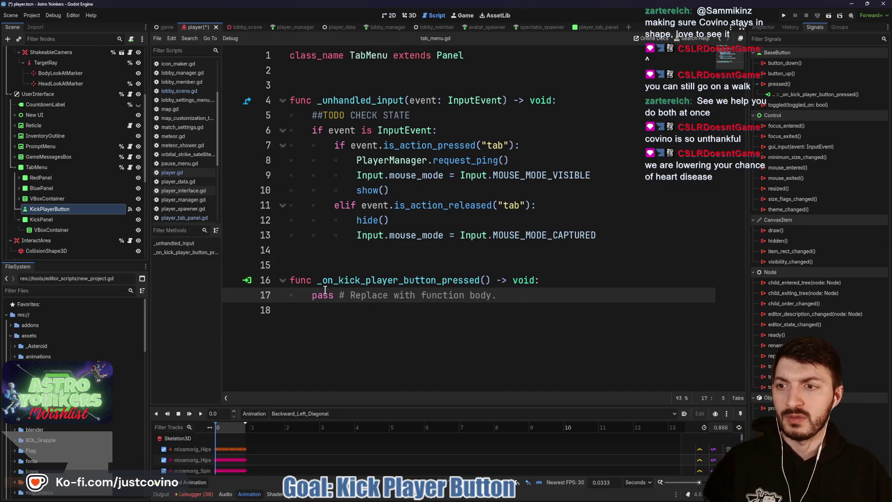
{"action": "right_click", "coordinate": [40, 220]}
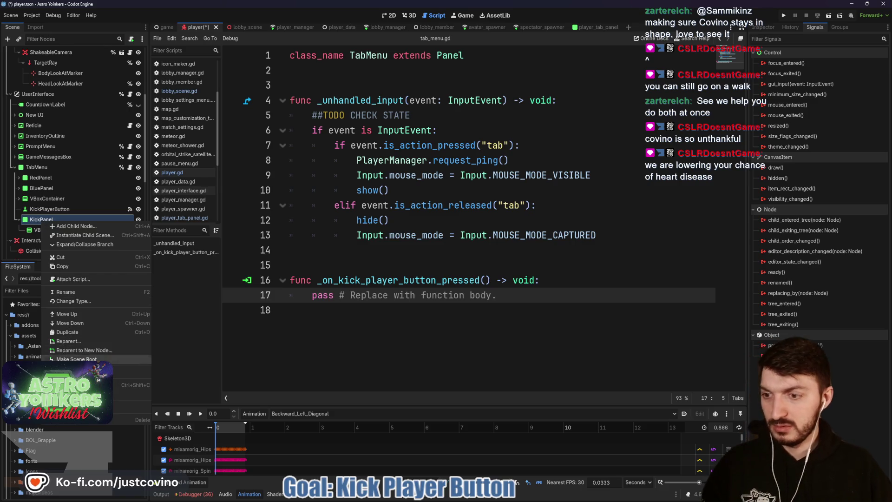
{"action": "left_click", "coordinate": [378, 264]}
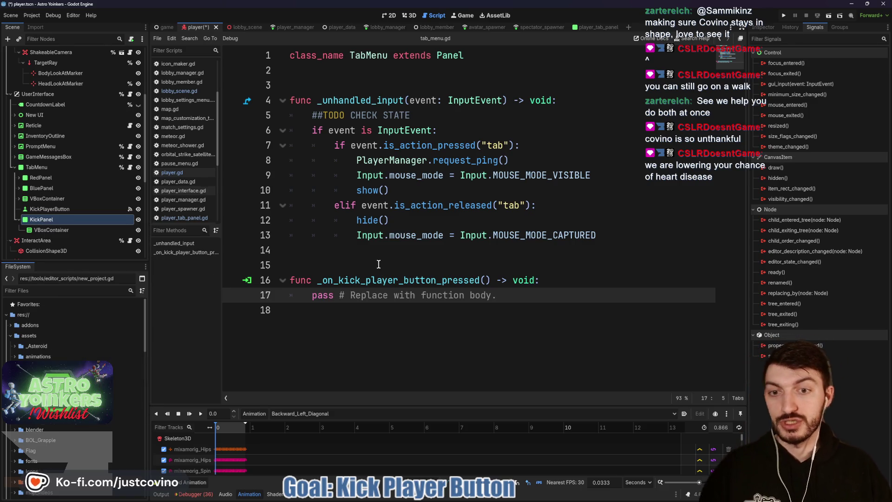
{"action": "left_click", "coordinate": [323, 71]}
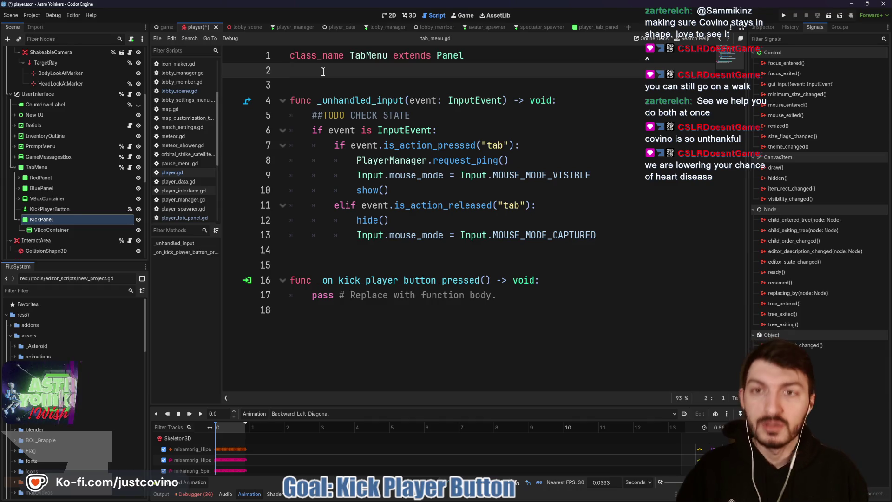
{"action": "key", "text": "Return"}
{"action": "type", "text": "@export var kick_pan"}
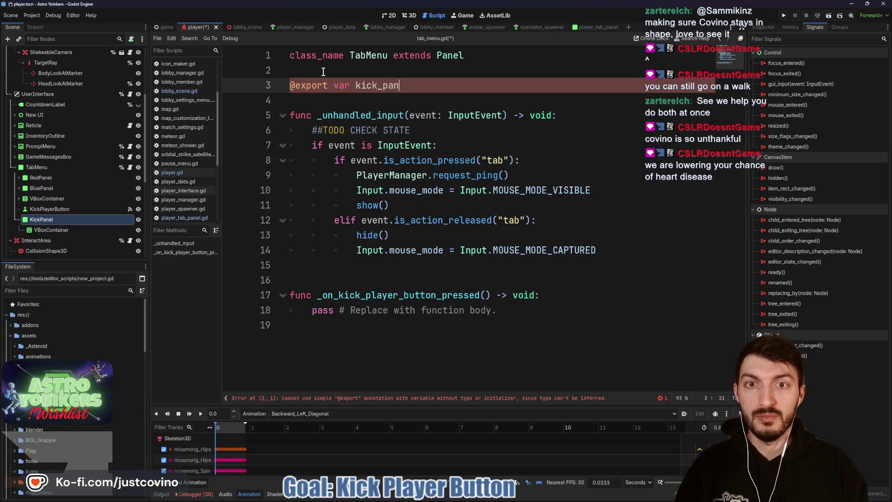
{"action": "type", "text": "el: Panel"}
{"action": "key", "text": "Return"}
{"action": "key", "text": "Return"}
{"action": "type", "text": "@e"}
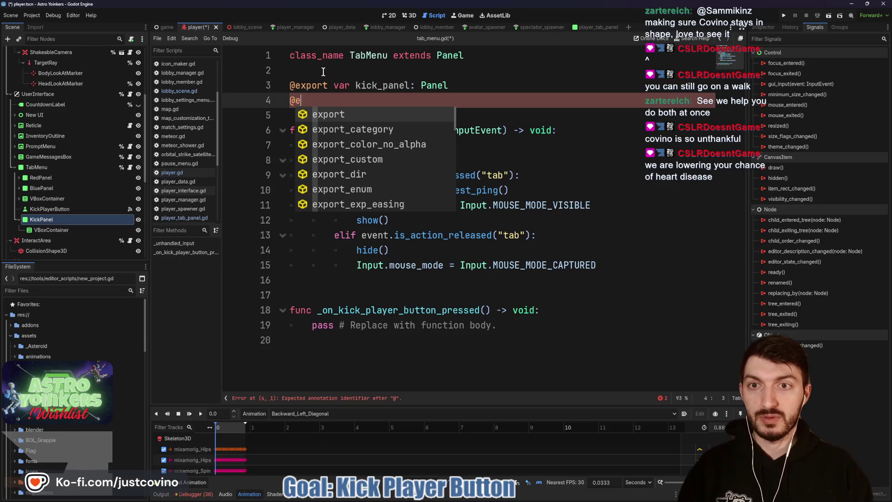
{"action": "type", "text": "xport v"}
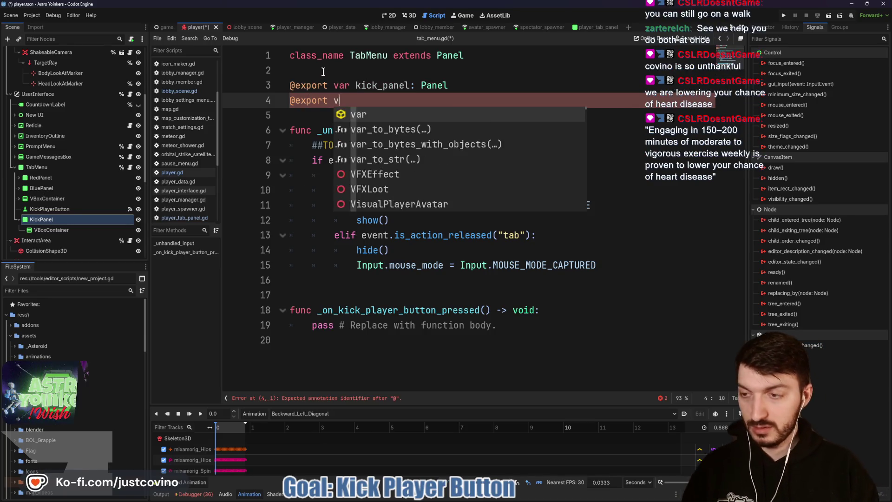
{"action": "key", "text": "Return"}
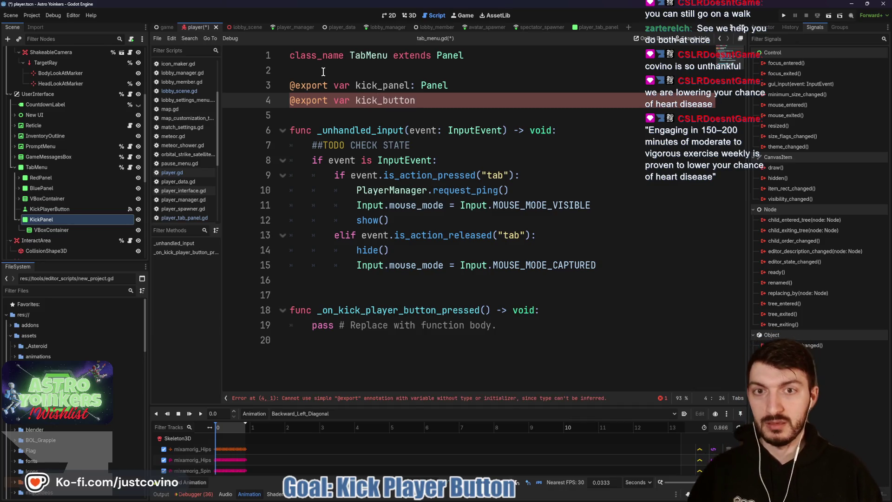
{"action": "type", "text": ": Button"}
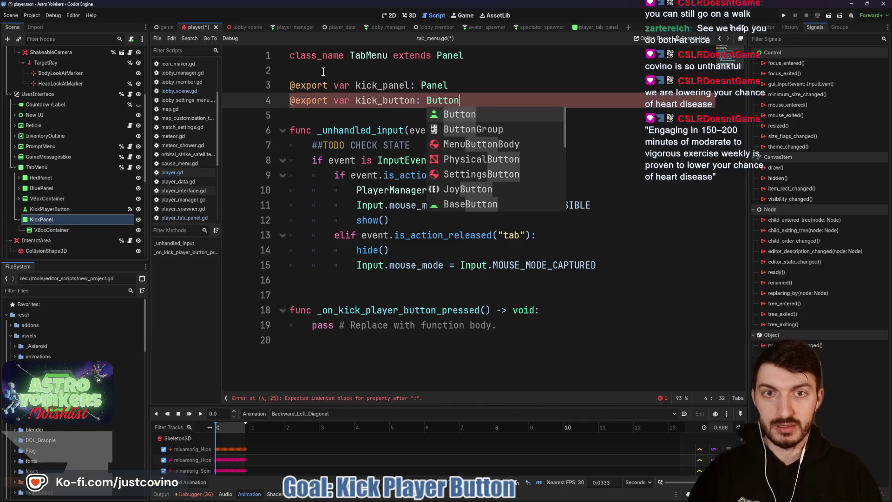
{"action": "left_click", "coordinate": [366, 119]}
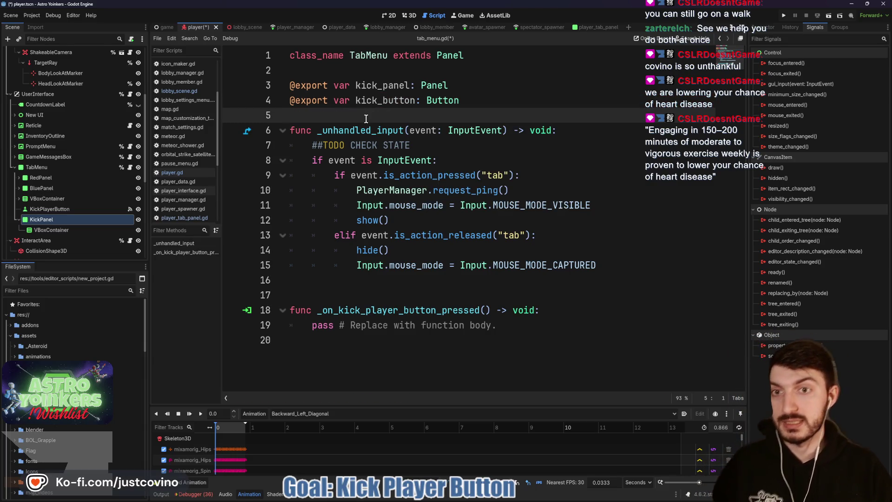
{"action": "key", "text": "Return"}
{"action": "key", "text": "ctrl+s"}
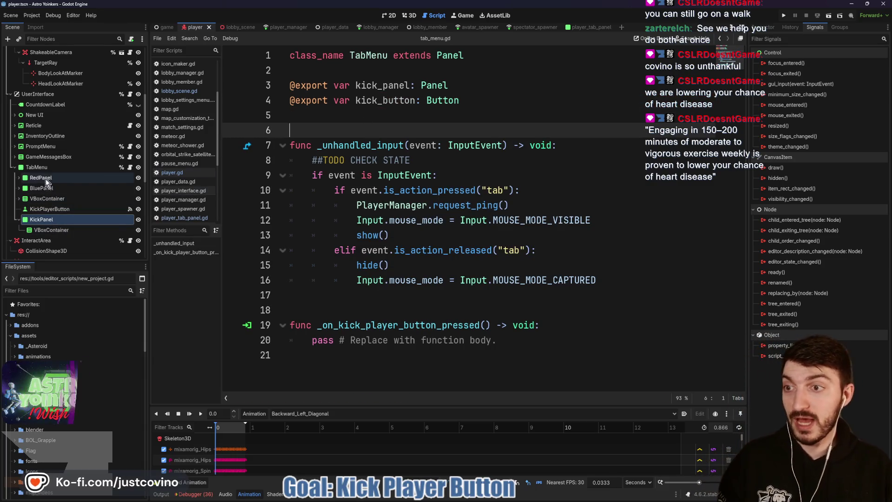
In TabMenu's Inspector, assign KickPanel to Kick Panel and KickPlayerButton to Kick Button, then save
{"action": "left_click", "coordinate": [46, 170]}
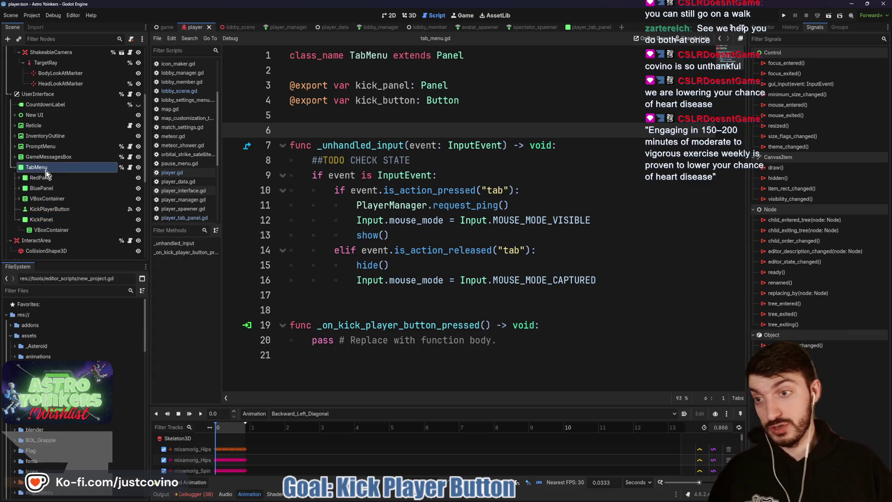
{"action": "left_click", "coordinate": [765, 26]}
{"action": "left_click", "coordinate": [832, 87]}
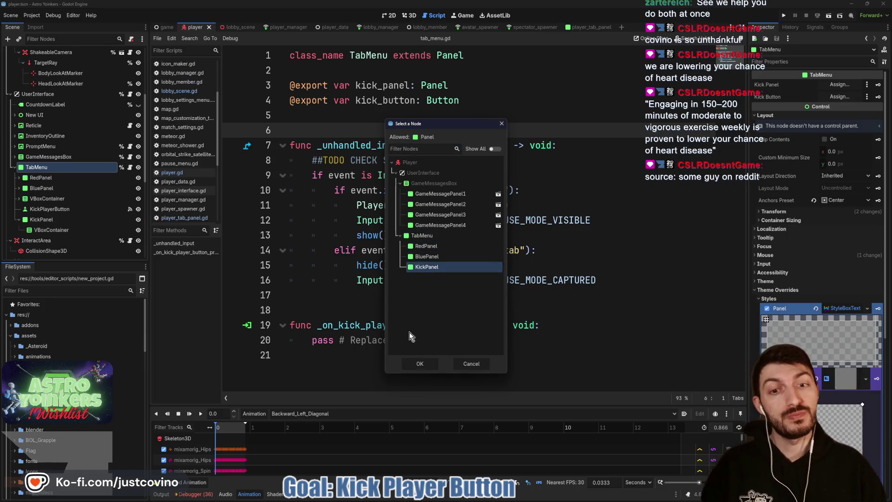
{"action": "left_click", "coordinate": [419, 363]}
{"action": "left_click", "coordinate": [839, 96]}
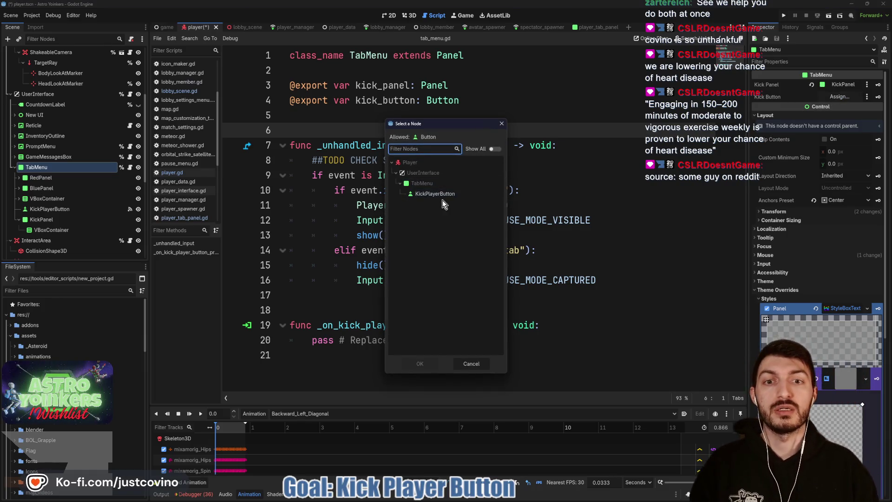
{"action": "left_click", "coordinate": [419, 363]}
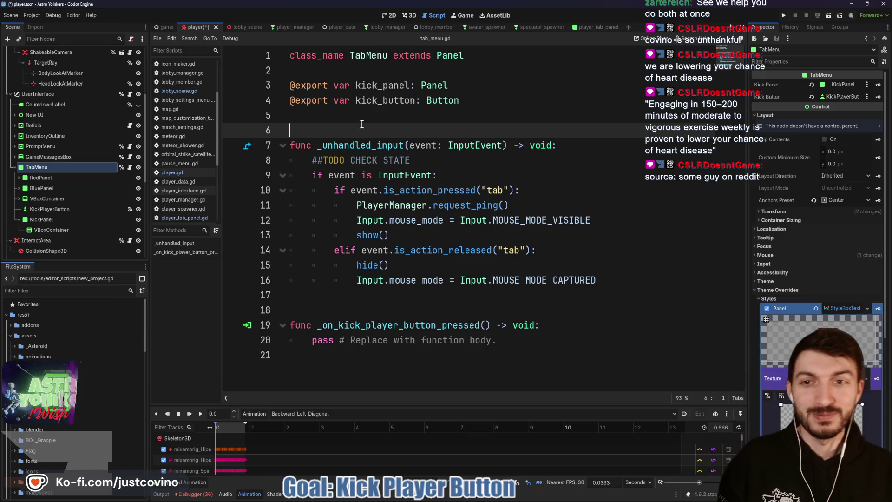
{"action": "key", "text": "ctrl+s"}
{"action": "left_click_drag", "start_coordinate": [498, 340], "coordinate": [316, 341]}
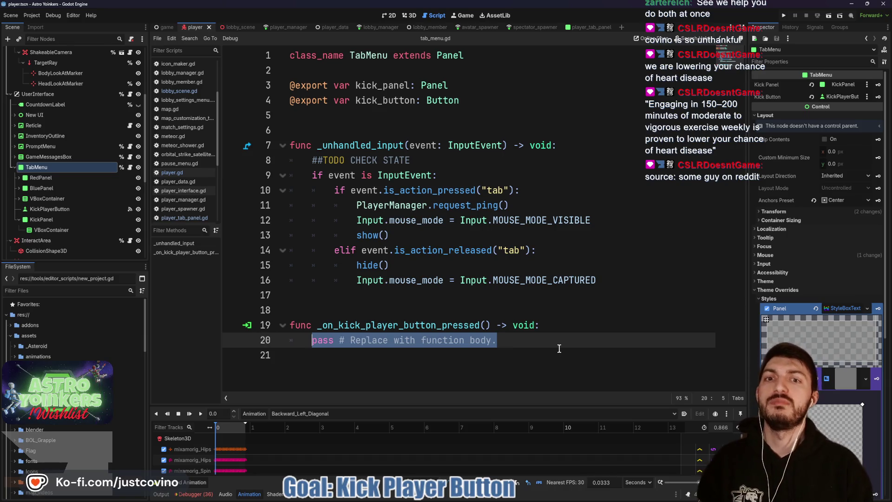
Replace the handler's pass with 'kick_panel.visible = !kick_panel.visible' and save the script
{"action": "type", "text": "kick"}
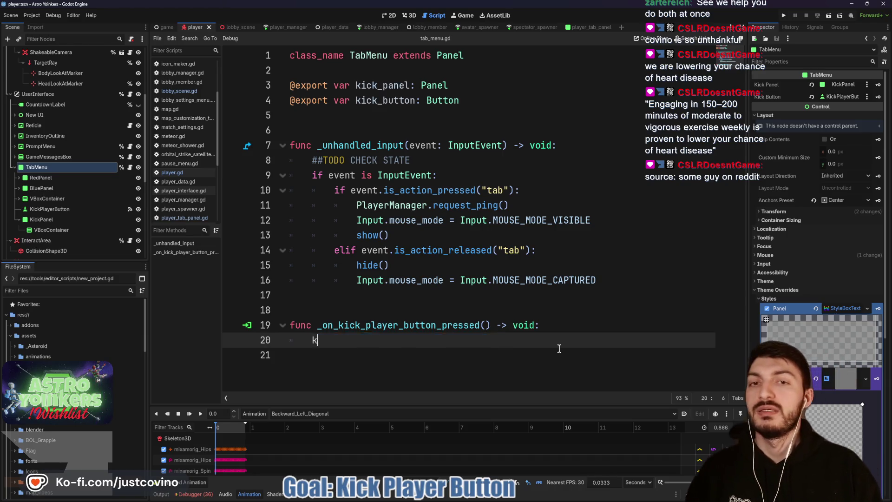
{"action": "key", "text": "Down"}
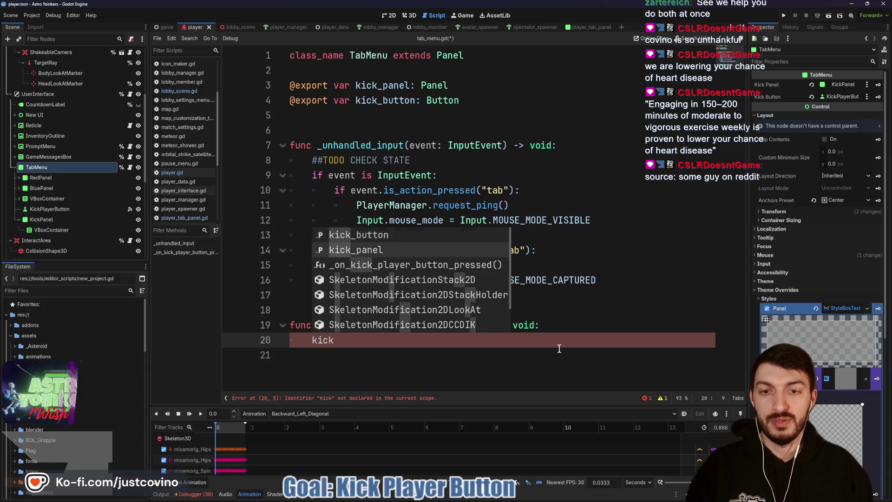
{"action": "key", "text": "Return"}
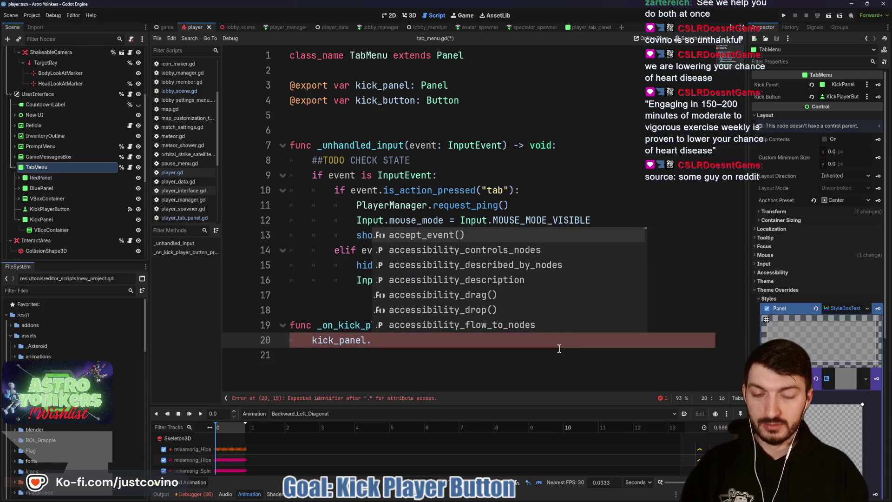
{"action": "type", "text": "visible = !kick"}
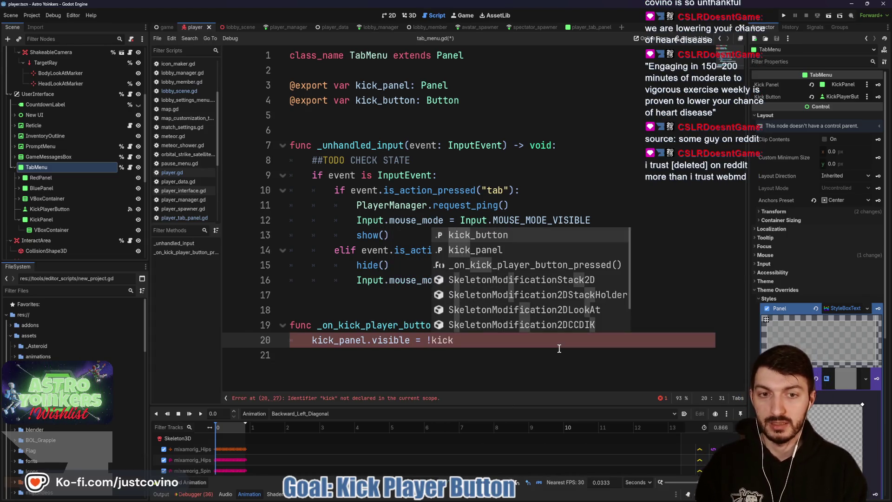
{"action": "type", "text": "_panel.visib"}
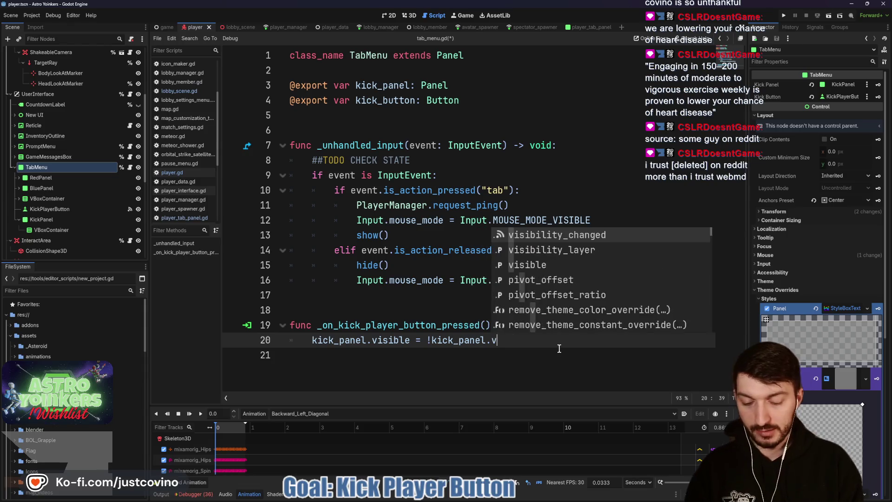
{"action": "type", "text": "le"}
{"action": "key", "text": "Escape"}
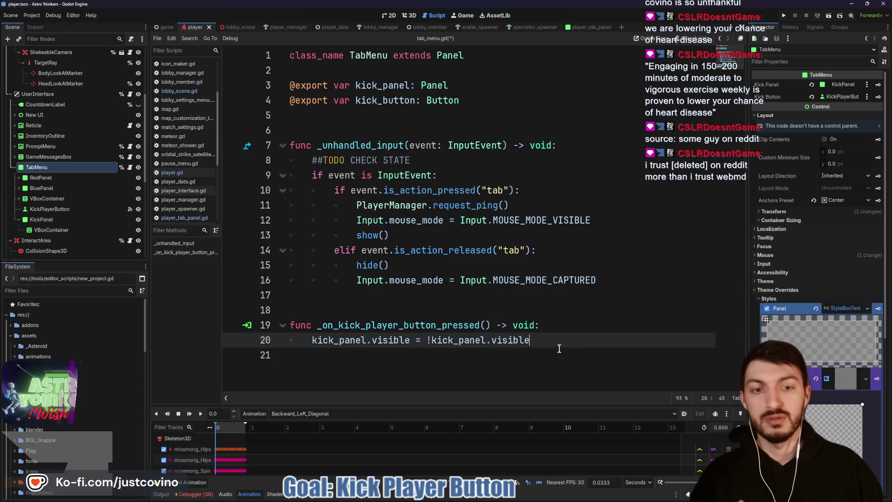
{"action": "key", "text": "ctrl+s"}
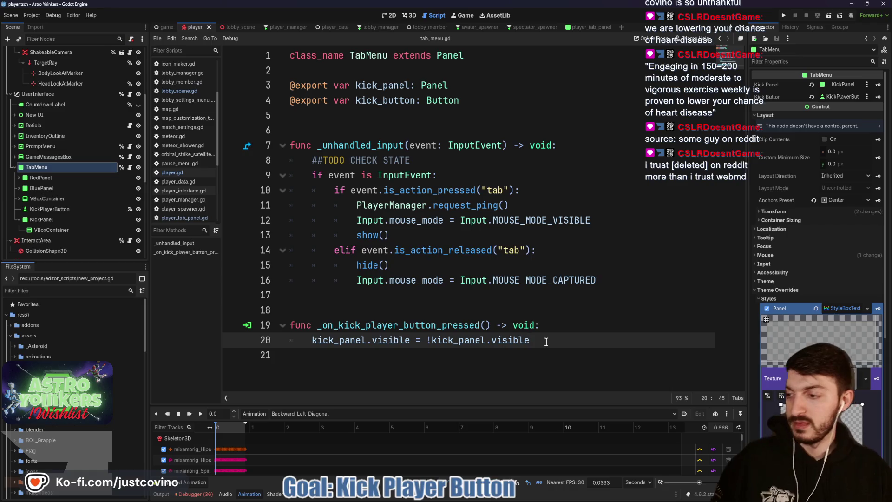
{"action": "mouse_move", "coordinate": [521, 336]}
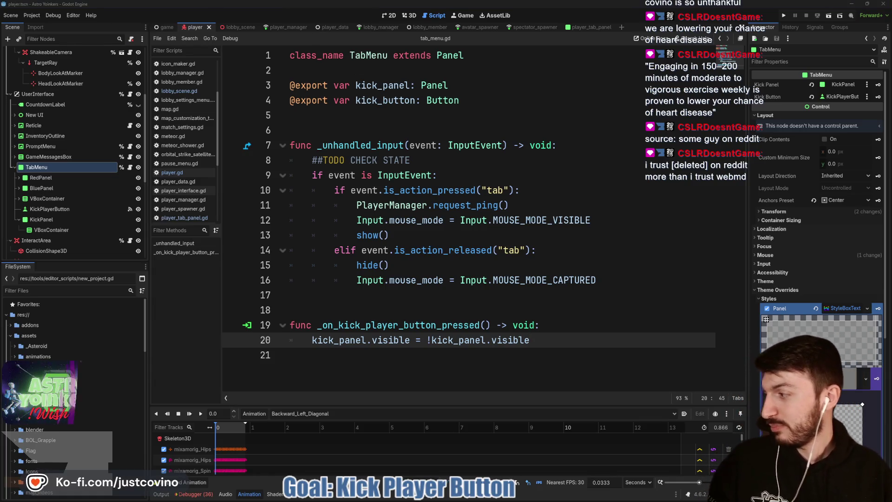
{"action": "left_click", "coordinate": [396, 311]}
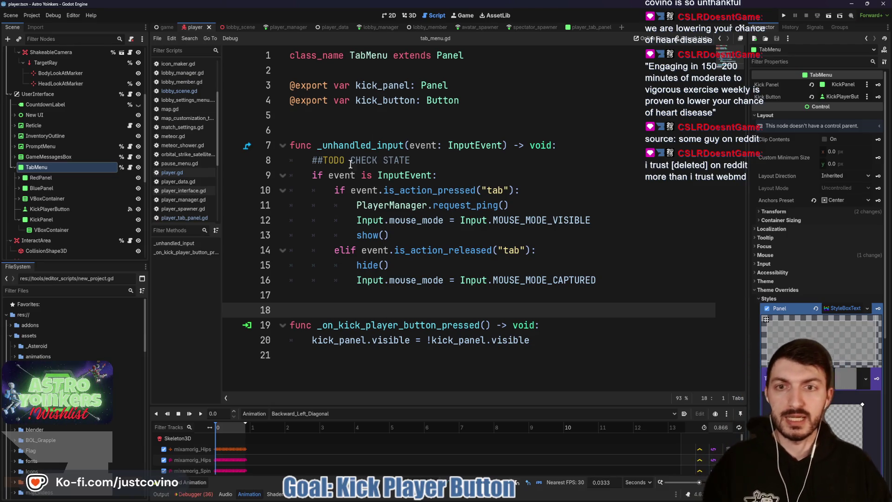
Add a new _ready function below the exported variables in tab_menu.gd
{"action": "left_click", "coordinate": [365, 116]}
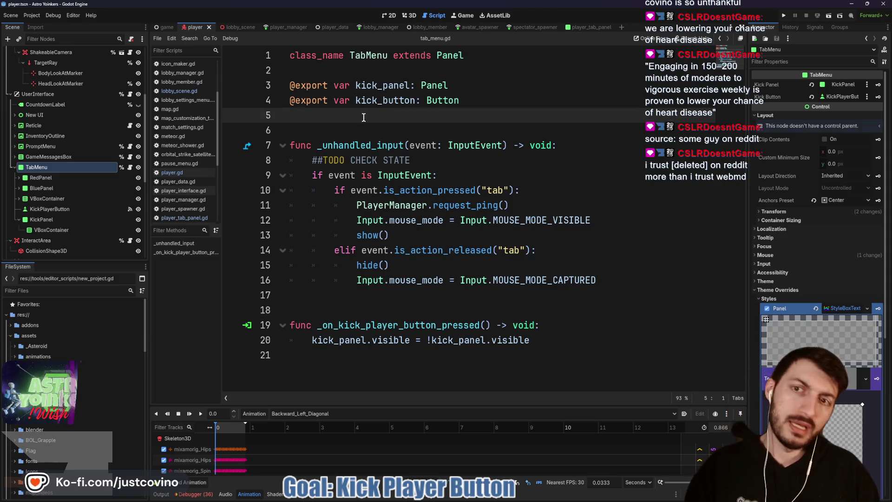
{"action": "key", "text": "Return"}
{"action": "key", "text": "Return"}
{"action": "key", "text": "Up"}
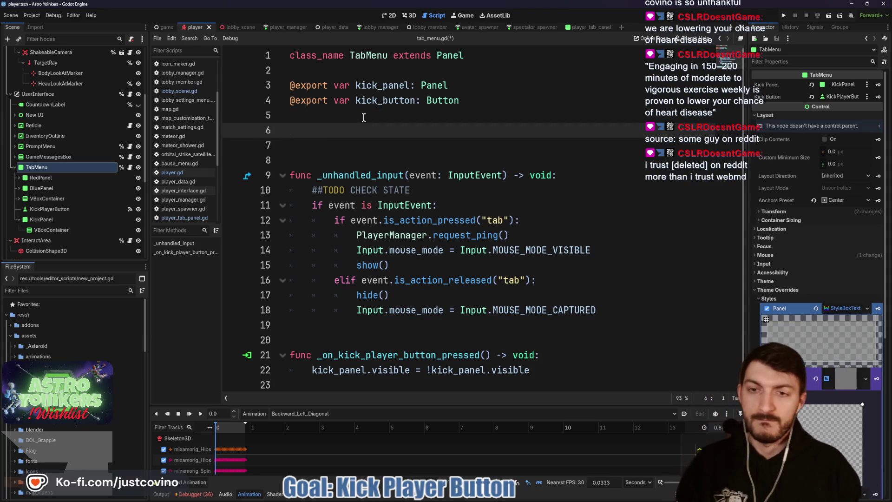
{"action": "type", "text": "unc "}
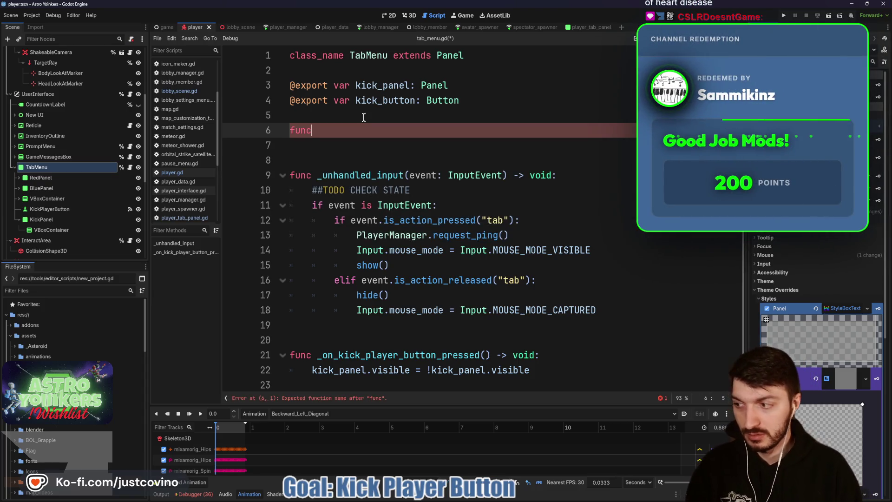
{"action": "type", "text": "_rea"}
{"action": "key", "text": "Return"}
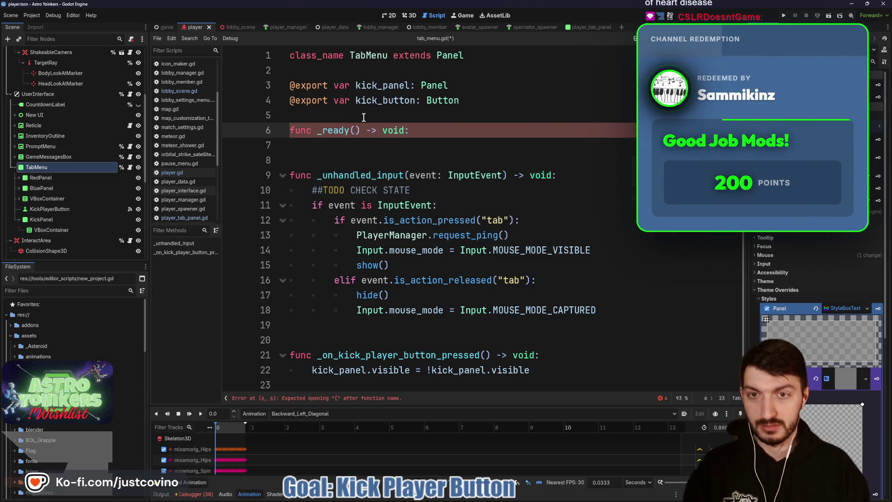
{"action": "key", "text": "Return"}
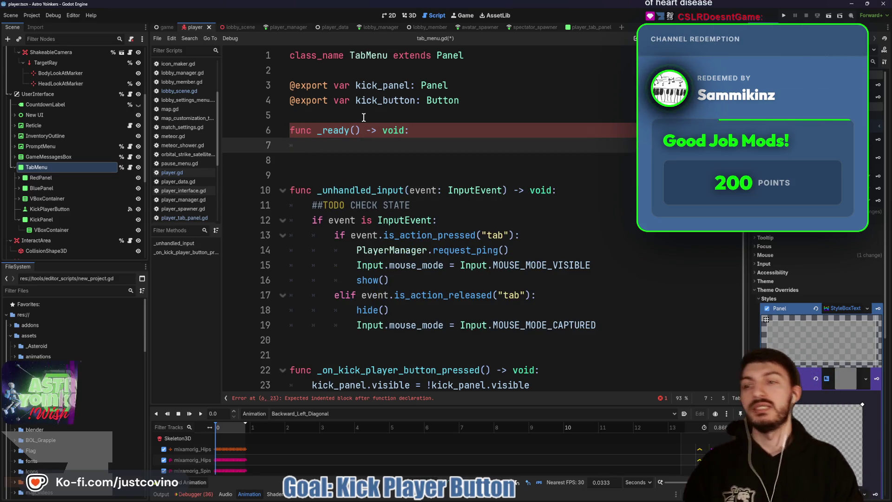
In _ready, call kick_button.hide() under an 'if !multiplayer.is_server()' check
{"action": "type", "text": "if ! mut"}
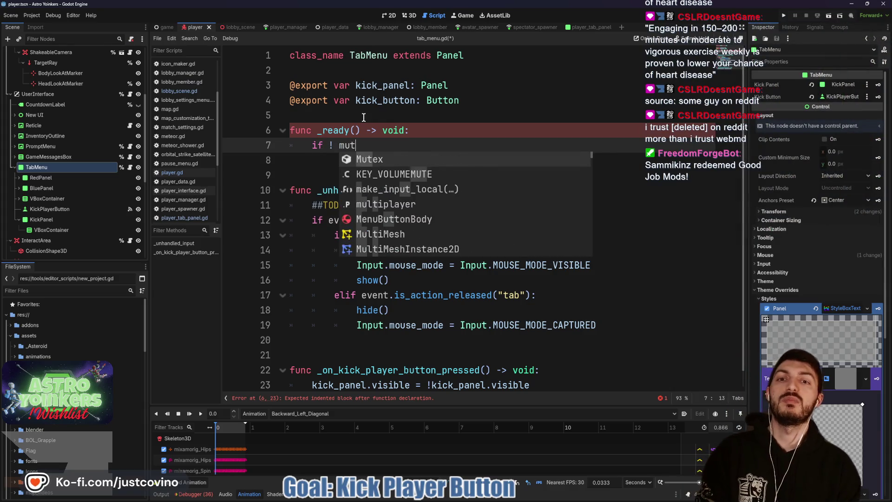
{"action": "key", "text": "BackSpace"}
{"action": "key", "text": "BackSpace"}
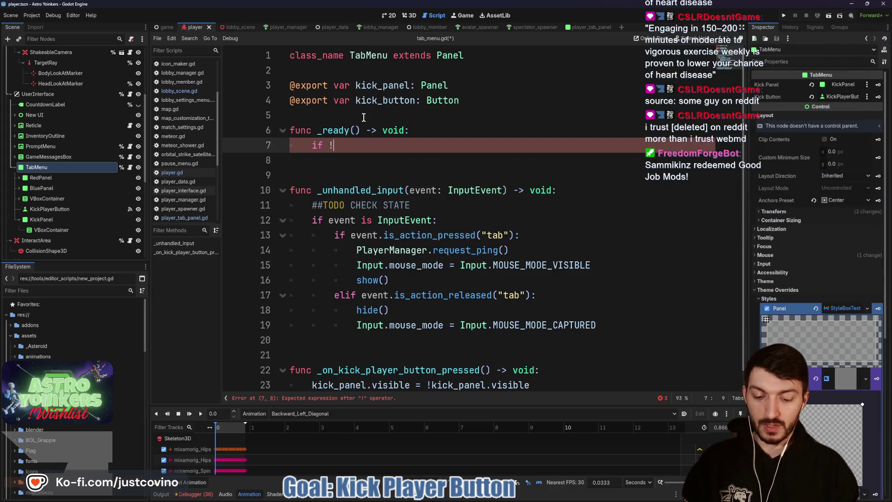
{"action": "type", "text": "mul"}
{"action": "key", "text": "Return"}
{"action": "type", "text": ".is"}
{"action": "key", "text": "Return"}
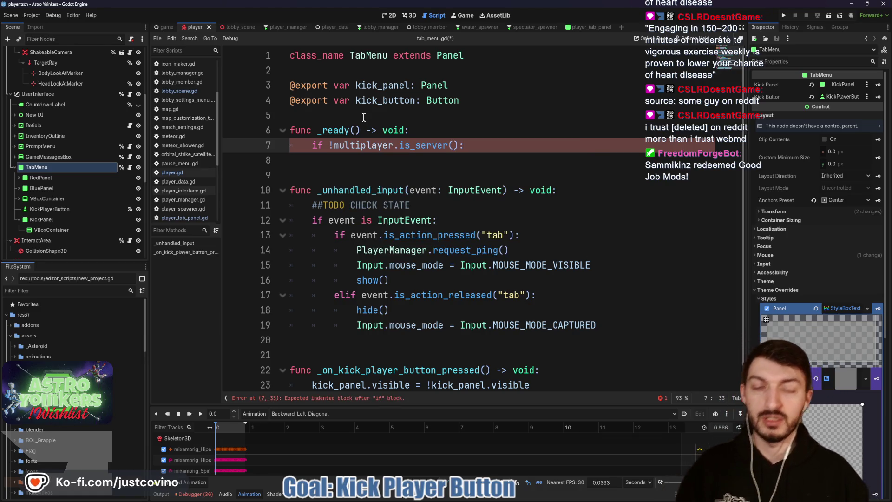
{"action": "key", "text": "Return"}
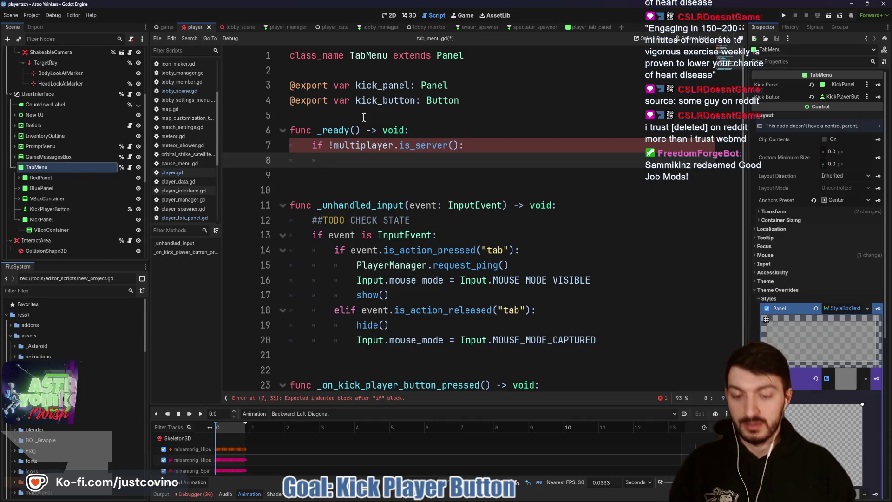
{"action": "type", "text": "kick"}
{"action": "key", "text": "Return"}
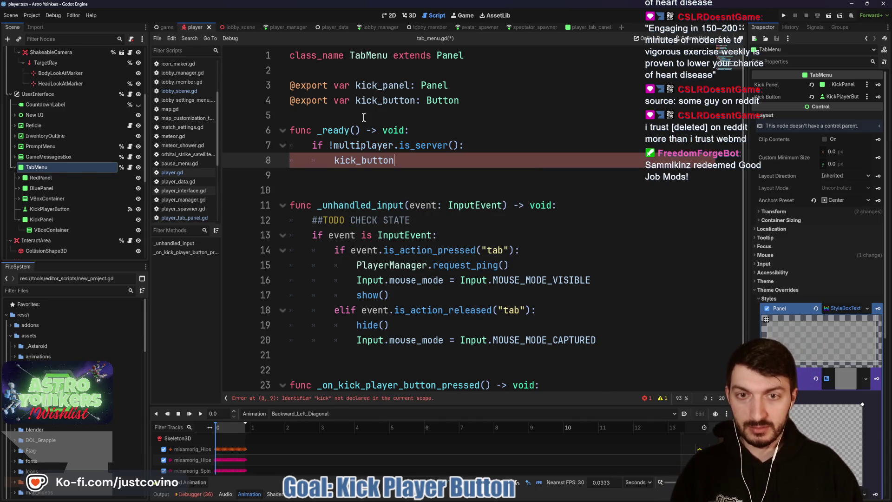
{"action": "type", "text": ".hi"}
{"action": "key", "text": "Return"}
Add kick_panel.hide() at function level in _ready, outside the server check, and save
{"action": "key", "text": "Return"}
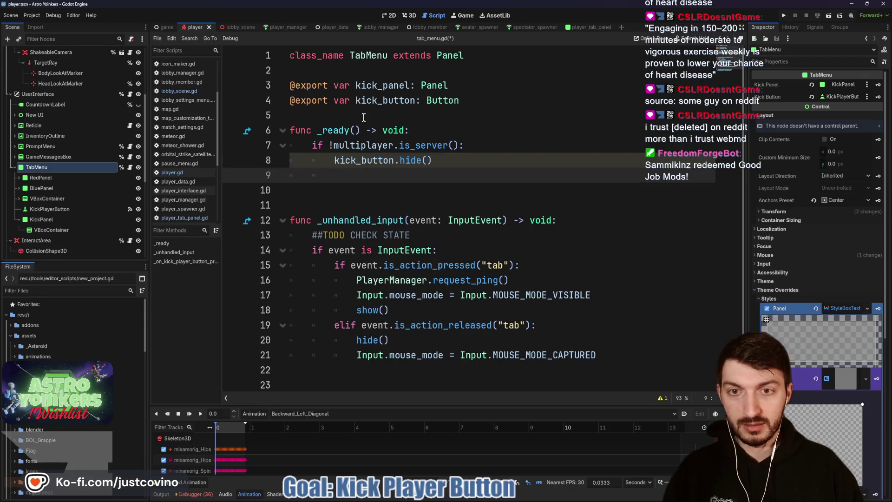
{"action": "type", "text": "kick"}
{"action": "key", "text": "Down"}
{"action": "key", "text": "Return"}
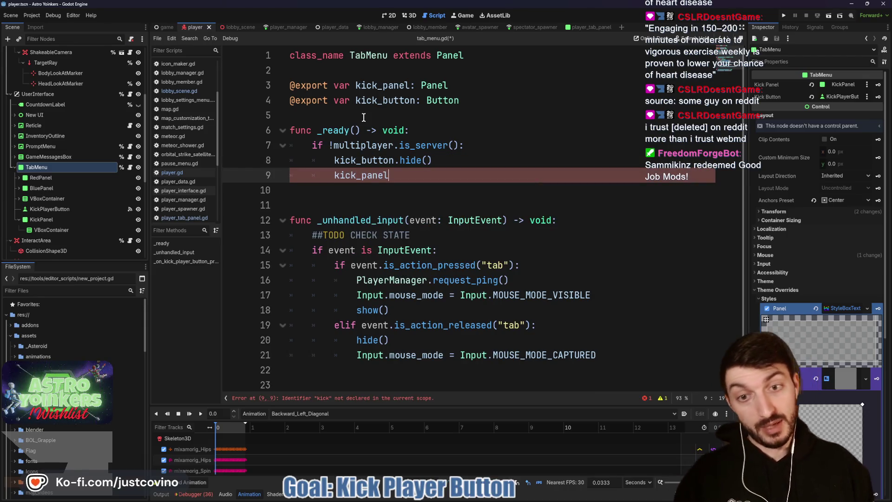
{"action": "type", "text": ".hide"}
{"action": "key", "text": "Return"}
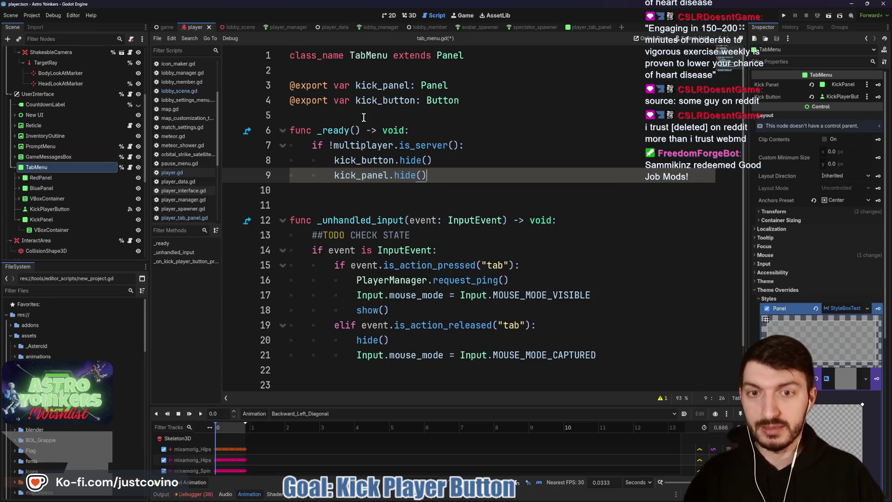
{"action": "left_click", "coordinate": [334, 178]}
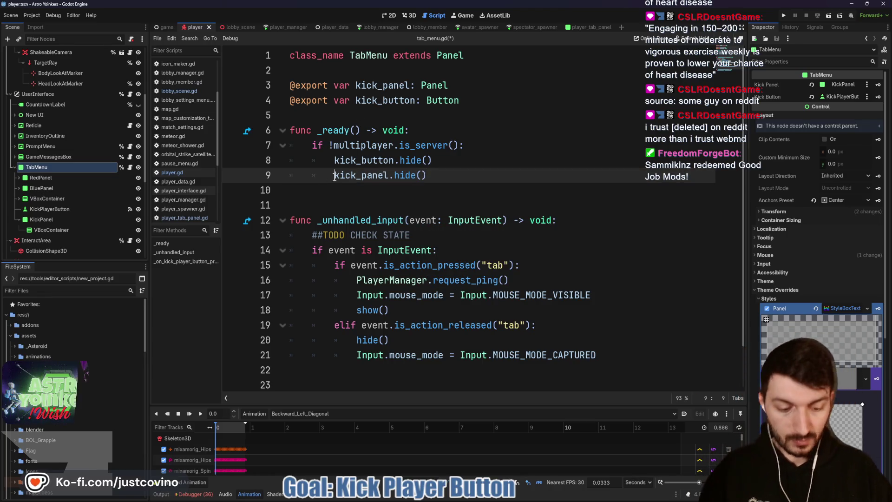
{"action": "key", "text": "BackSpace"}
{"action": "left_click", "coordinate": [425, 187]}
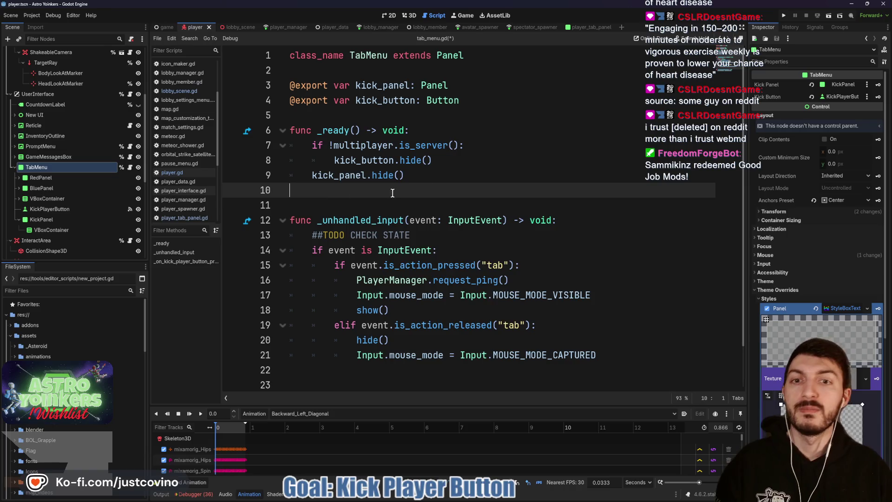
{"action": "key", "text": "ctrl+s"}
{"action": "scroll", "coordinate": [426, 187], "scroll_direction": "down", "scroll_amount": 1}
{"action": "left_click", "coordinate": [549, 353]}
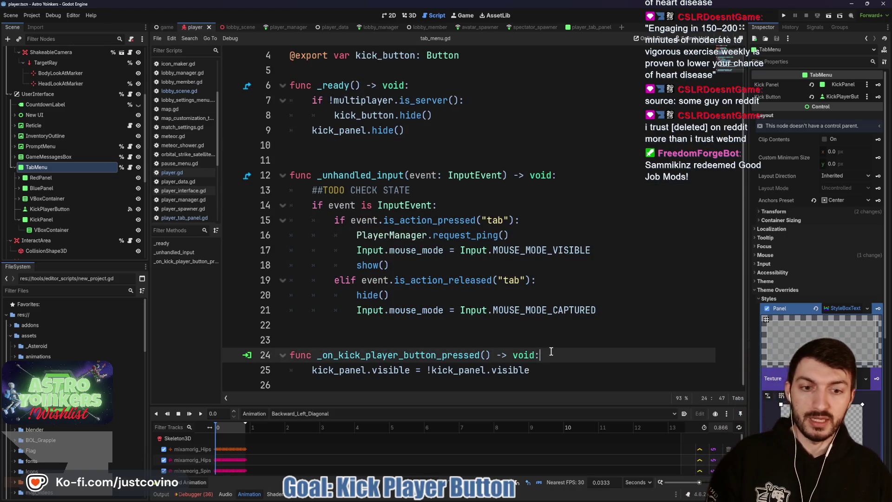
Start the kick handler with 'if !multiplayer.is_server(): return', fixing the multiplayer typo, and save
{"action": "key", "text": "Return"}
{"action": "type", "text": "if !mutl"}
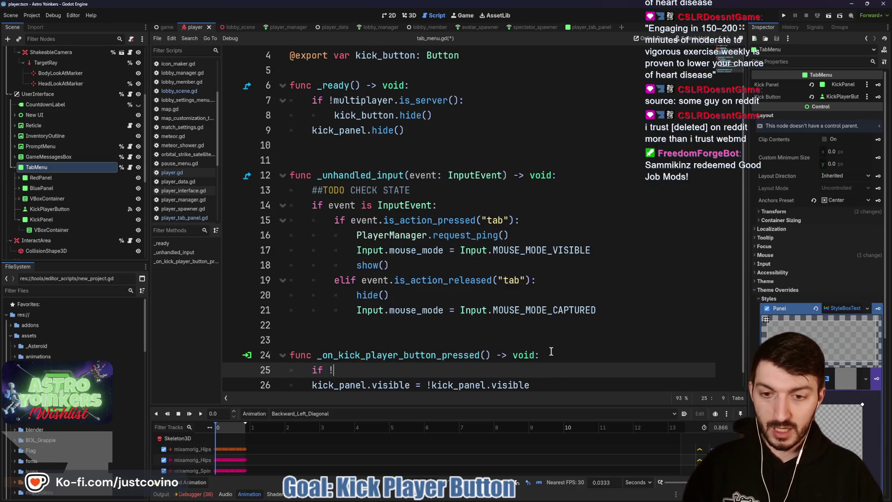
{"action": "type", "text": "iplayer.i"}
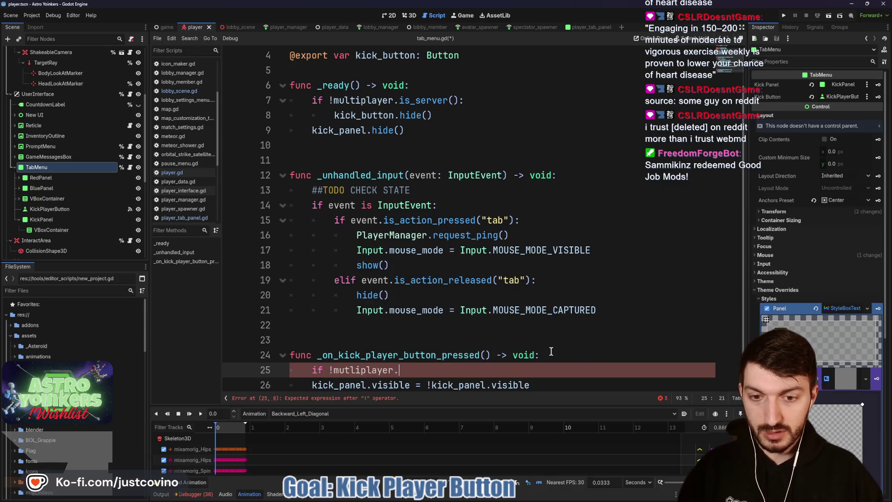
{"action": "type", "text": "s_server():"}
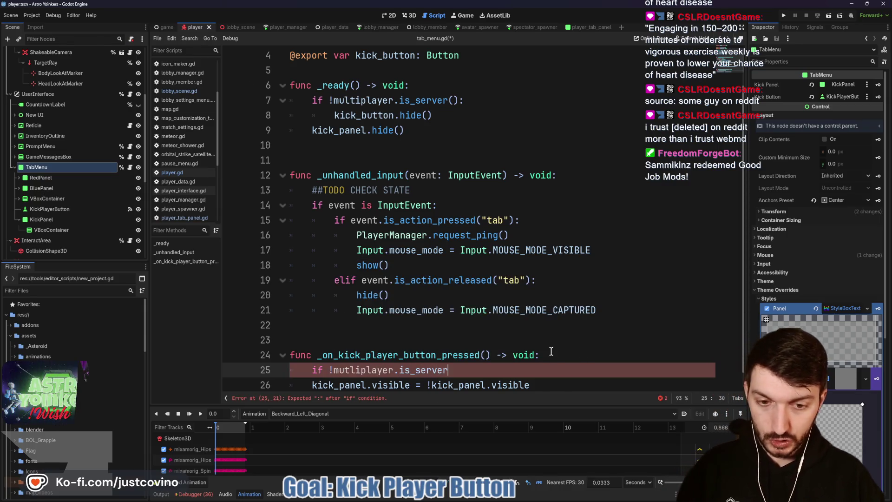
{"action": "type", "text": " return"}
{"action": "key", "text": "ctrl+s"}
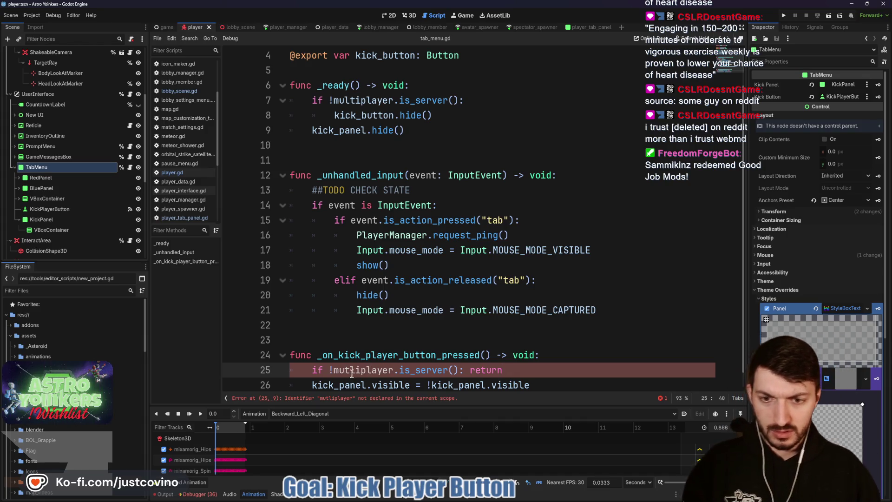
{"action": "type", "text": "multiplayer"}
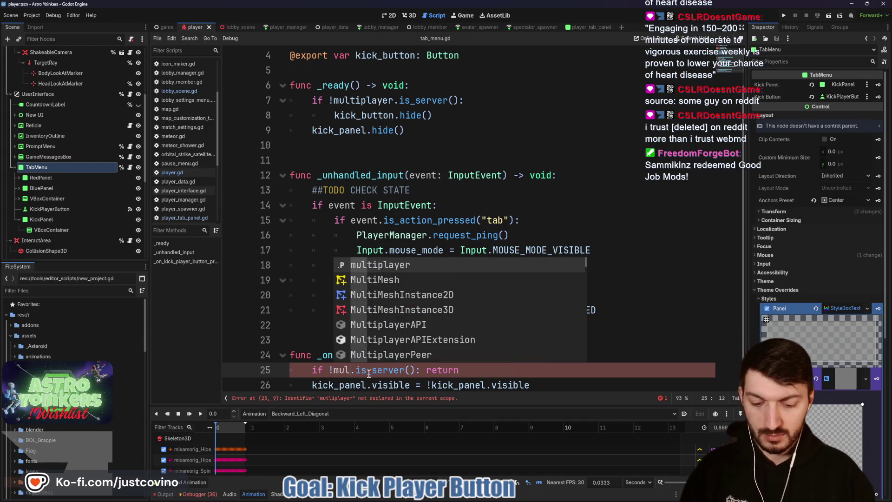
{"action": "left_click", "coordinate": [567, 368]}
{"action": "key", "text": "ctrl+s"}
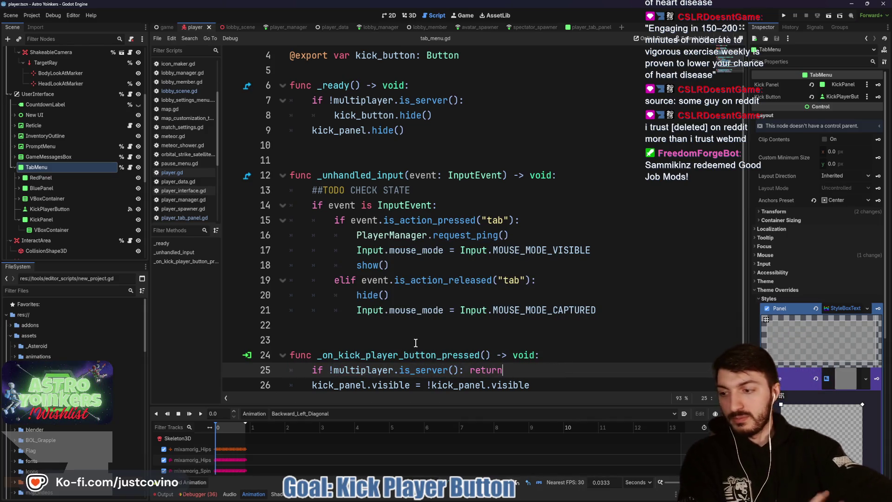
{"action": "scroll", "coordinate": [423, 330], "scroll_direction": "down", "scroll_amount": 1}
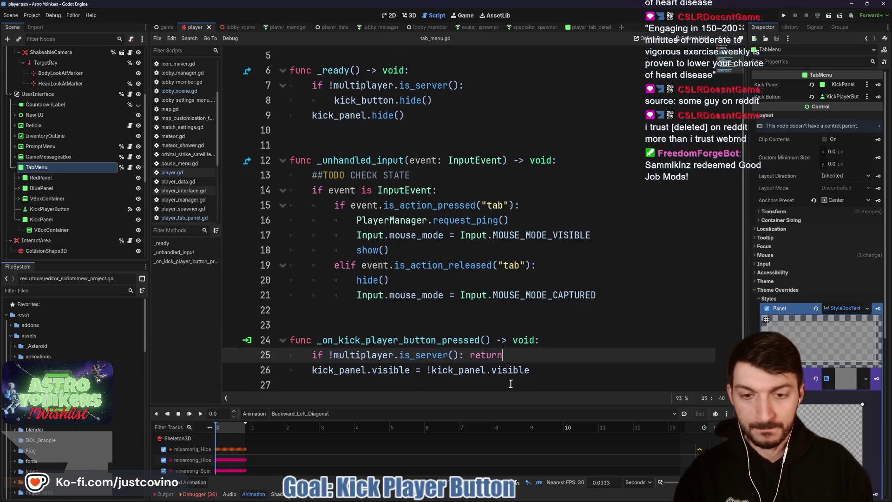
{"action": "left_click", "coordinate": [510, 384]}
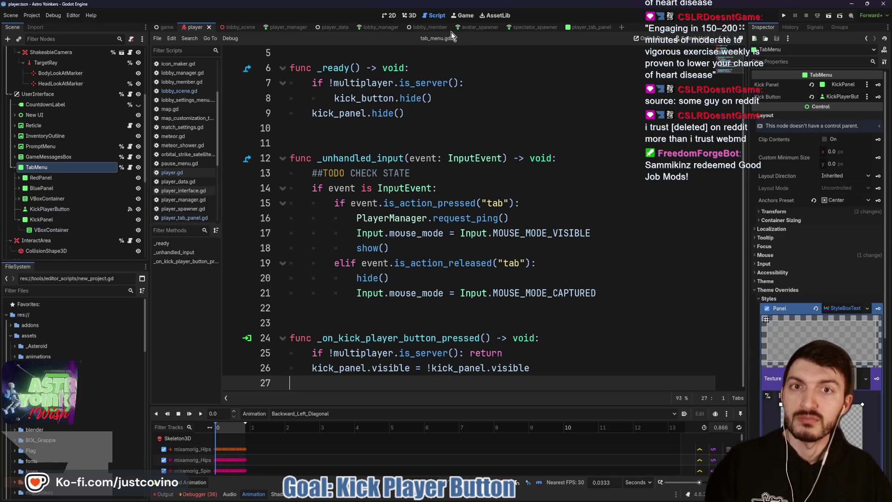
{"action": "left_click", "coordinate": [392, 17]}
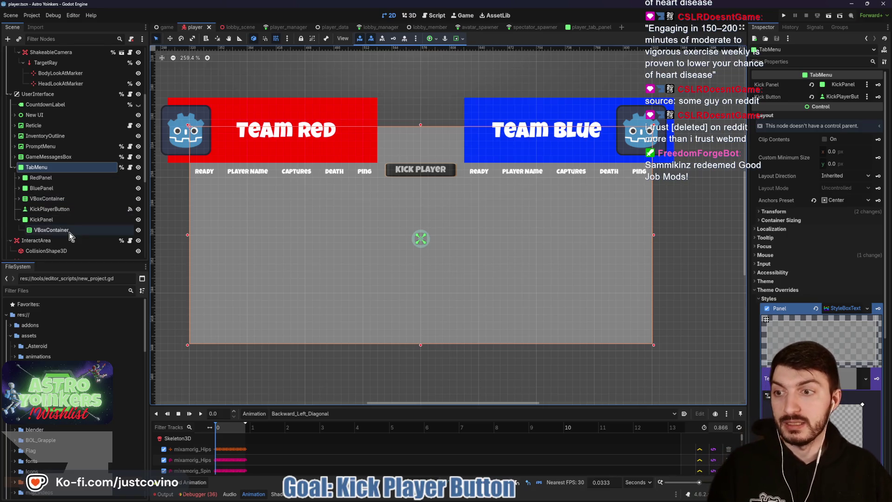
Give KickPanel a new StyleBoxTexture as its Theme Overrides Panel style
{"action": "left_click", "coordinate": [52, 222]}
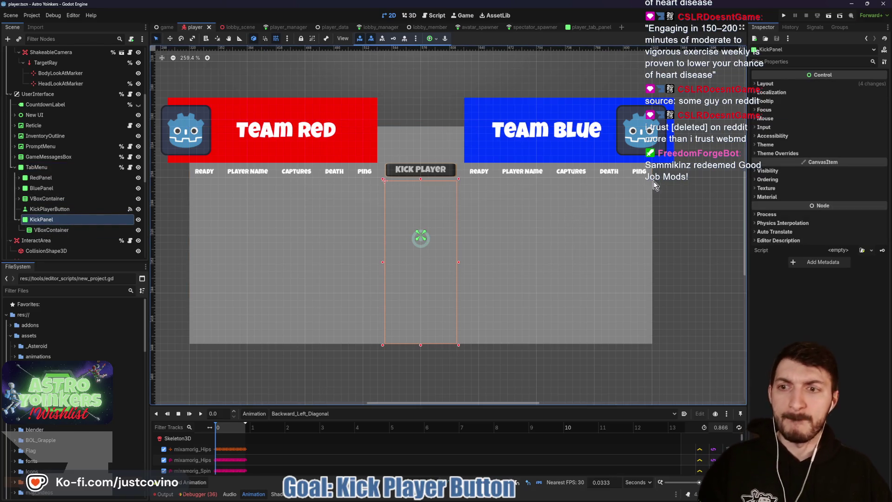
{"action": "left_click", "coordinate": [784, 85]}
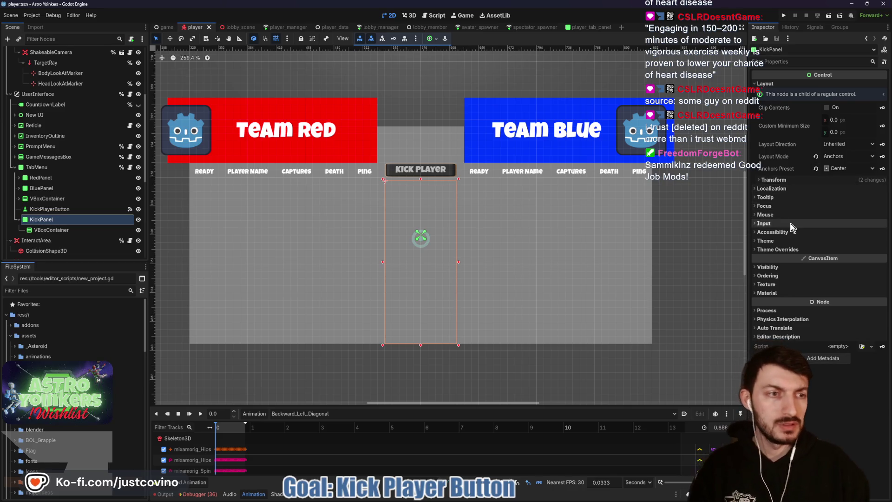
{"action": "left_click", "coordinate": [781, 250]}
{"action": "left_click", "coordinate": [769, 258]}
{"action": "left_click", "coordinate": [836, 268]}
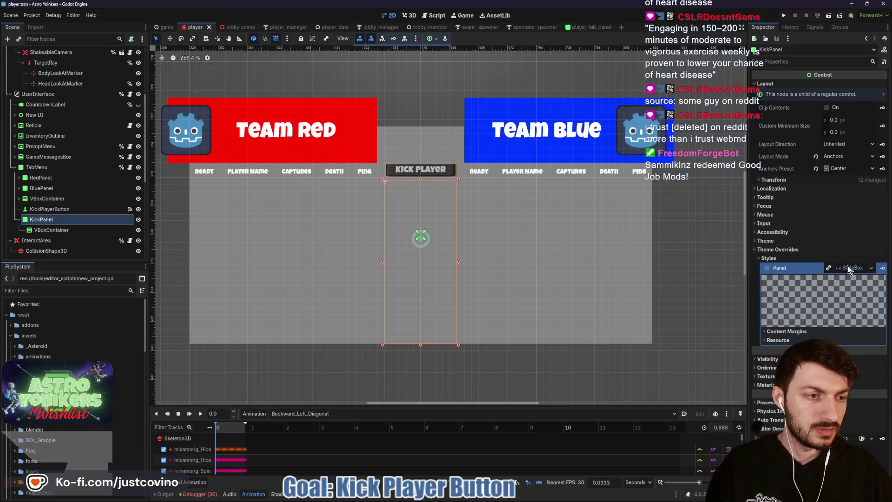
{"action": "left_click", "coordinate": [862, 288]}
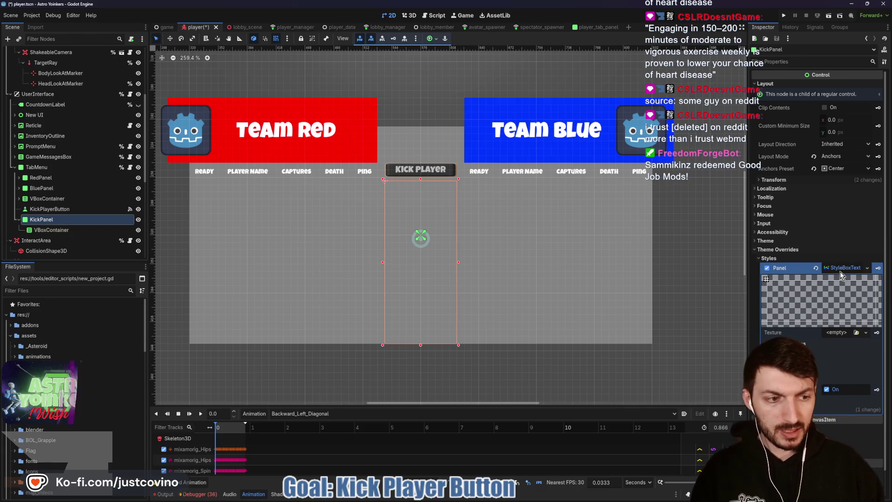
Set the StyleBoxTexture's texture to Container_3.png instead of Container_2.png
{"action": "scroll", "coordinate": [75, 344], "scroll_direction": "down", "scroll_amount": 5}
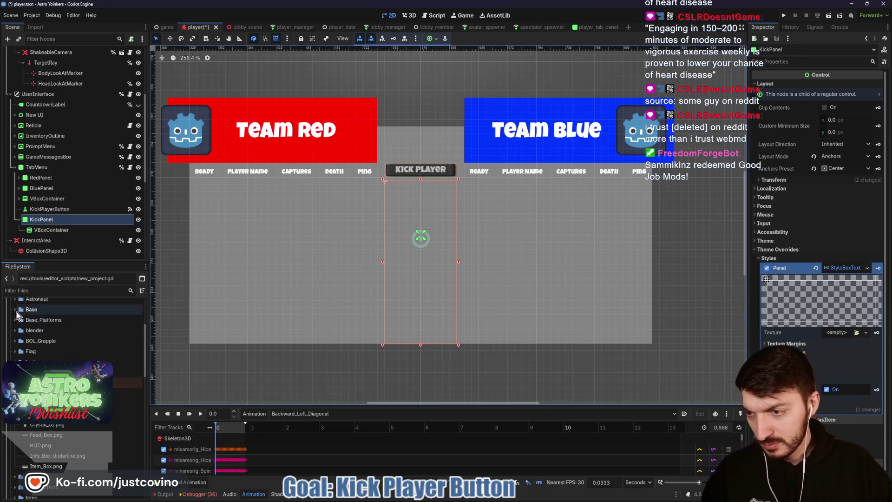
{"action": "scroll", "coordinate": [52, 430], "scroll_direction": "down", "scroll_amount": 5}
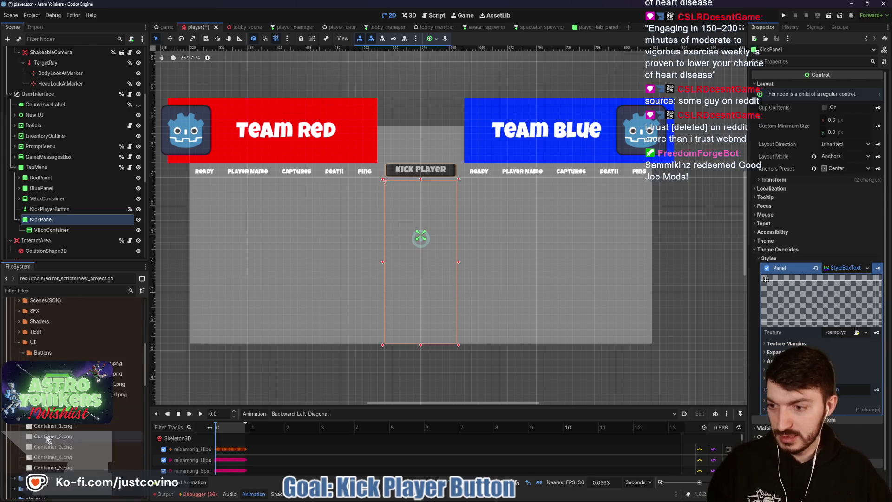
{"action": "mouse_move", "coordinate": [53, 435]}
{"action": "left_mouse_down"}
{"action": "mouse_move", "coordinate": [79, 447]}
{"action": "mouse_move", "coordinate": [834, 335]}
{"action": "left_mouse_up"}
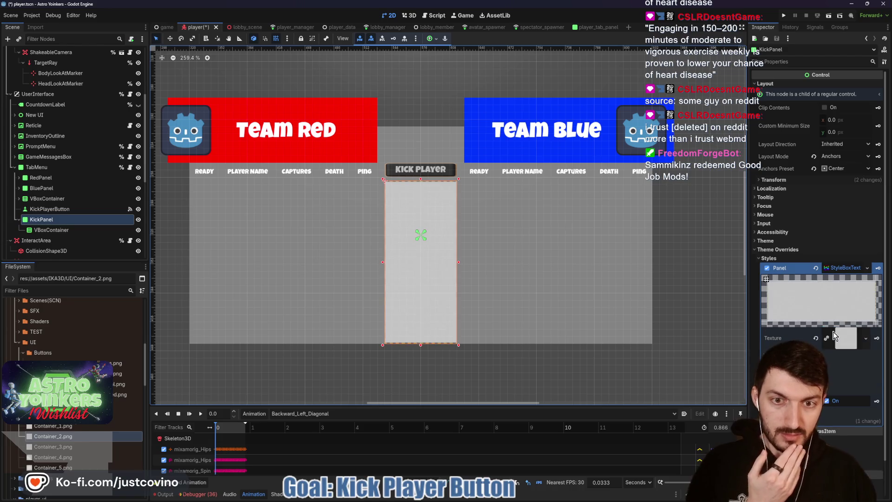
{"action": "left_click", "coordinate": [49, 449]}
{"action": "mouse_move", "coordinate": [49, 452]}
{"action": "left_mouse_down"}
{"action": "mouse_move", "coordinate": [464, 353]}
{"action": "mouse_move", "coordinate": [840, 340]}
{"action": "left_mouse_up"}
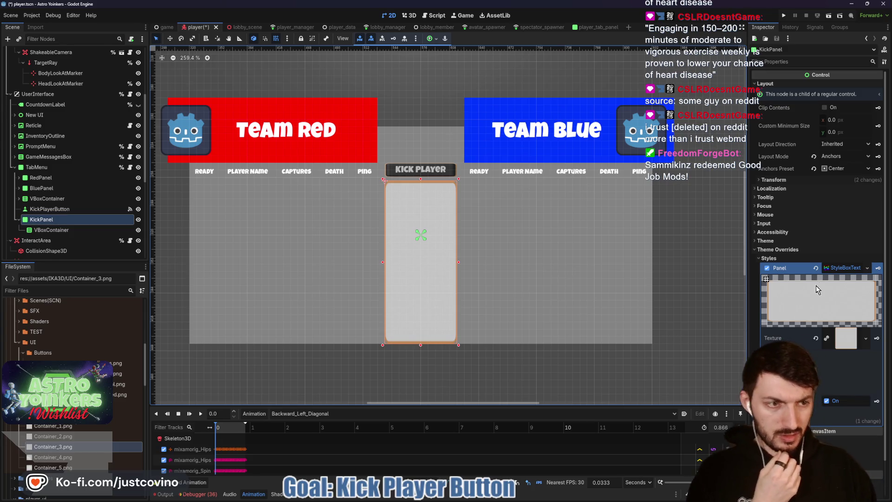
{"action": "left_click", "coordinate": [434, 255]}
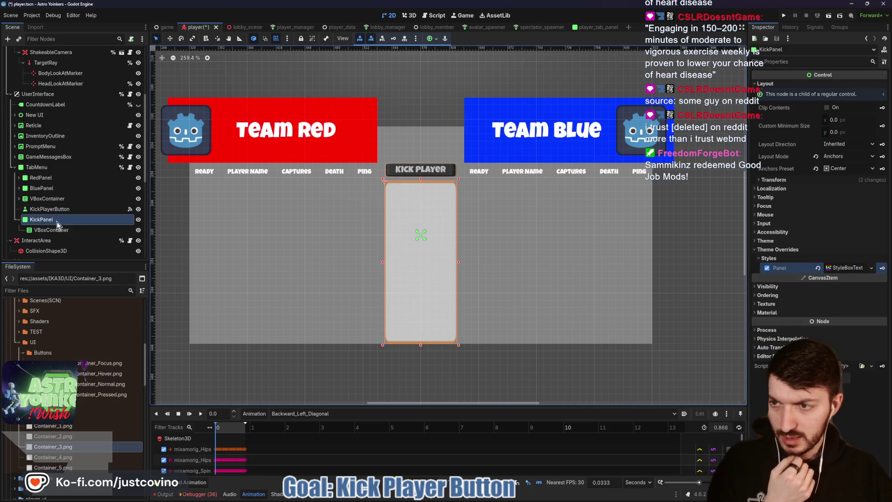
{"action": "left_click", "coordinate": [69, 230]}
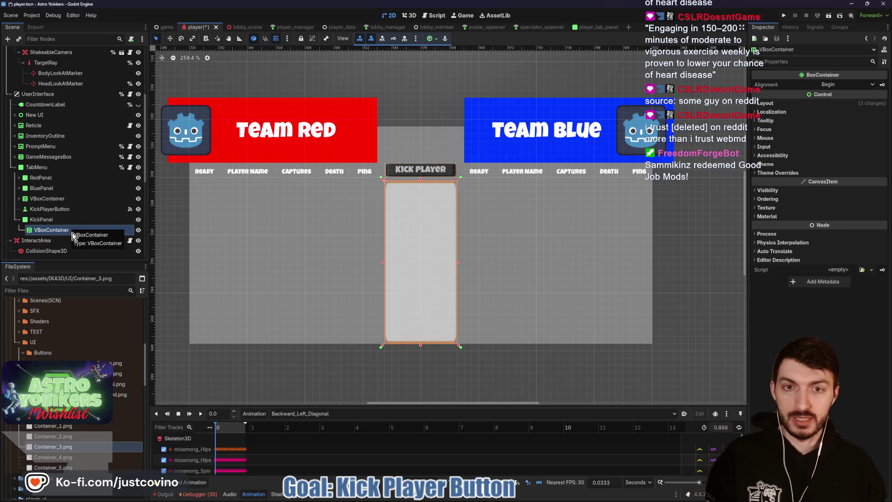
Add a Button node under the VBoxContainer and rename it PlayerKickButton
{"action": "key", "text": "ctrl+a"}
{"action": "type", "text": "but"}
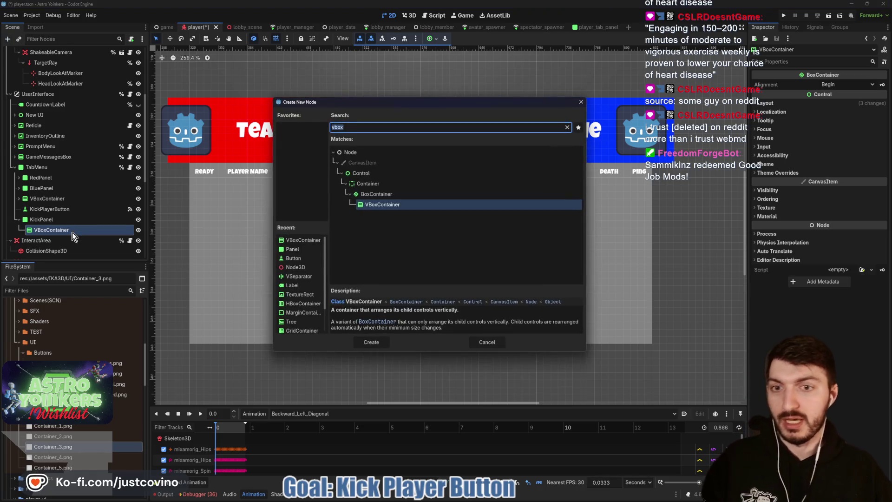
{"action": "type", "text": "ton"}
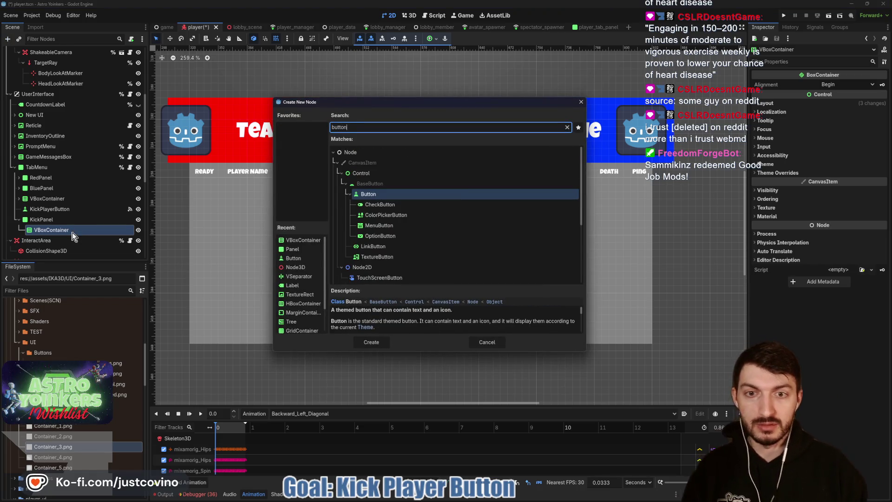
{"action": "key", "text": "Return"}
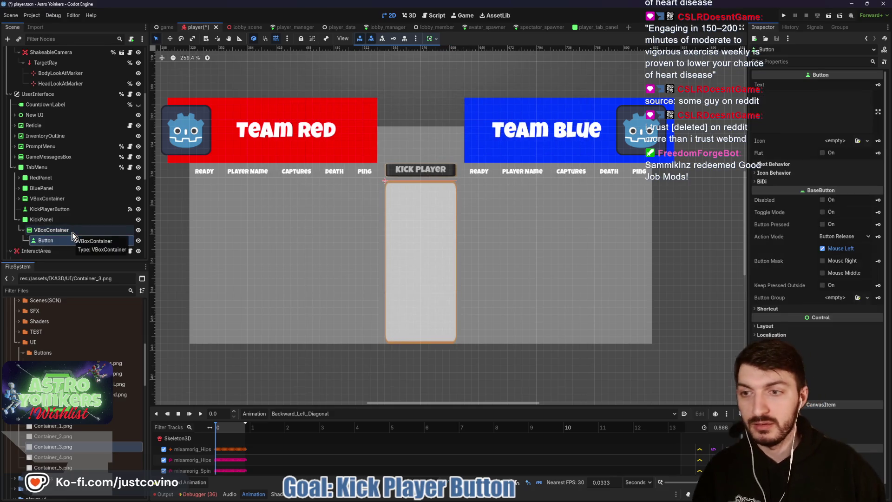
{"action": "double_click", "coordinate": [52, 242]}
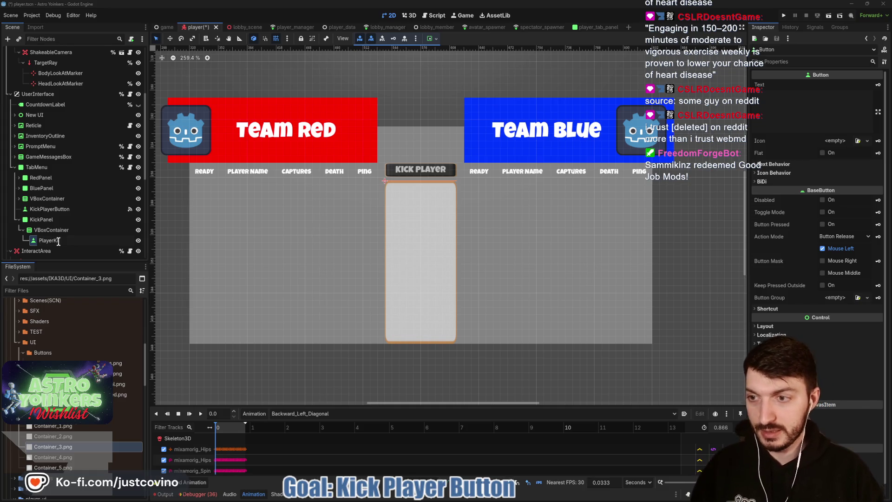
{"action": "type", "text": "ickButton"}
{"action": "key", "text": "Return"}
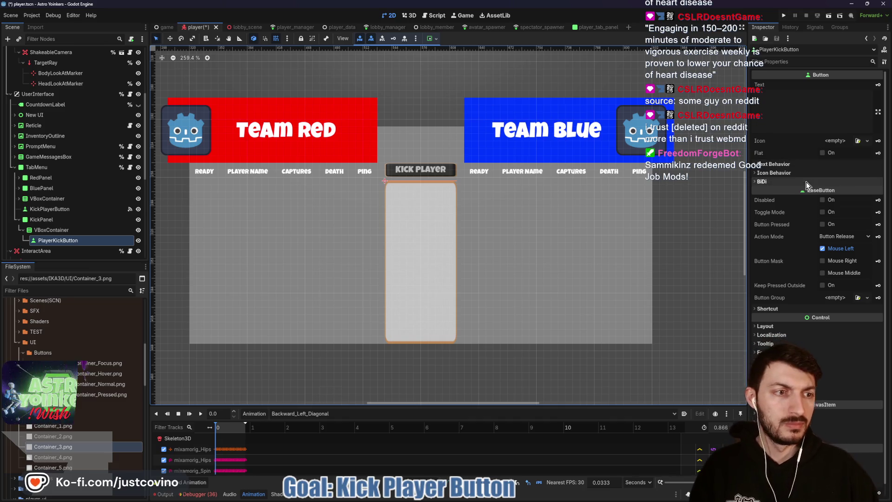
{"action": "left_click", "coordinate": [765, 326]}
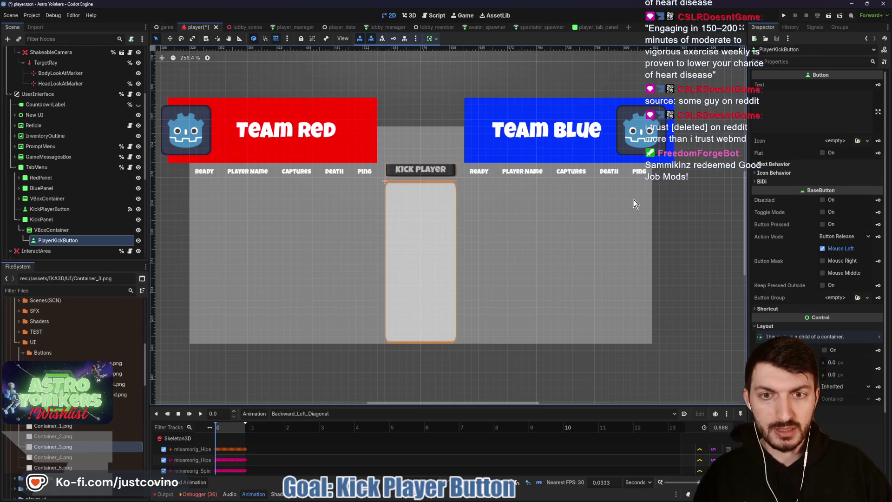
Set PlayerKickButton's Custom Minimum Size to 80 × 20 and duplicate it into six kick buttons
{"action": "scroll", "coordinate": [818, 302], "scroll_direction": "down", "scroll_amount": 3}
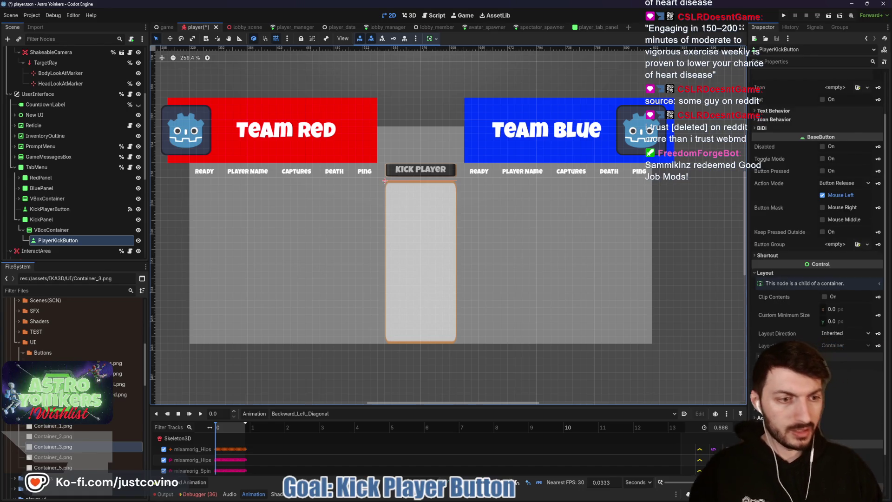
{"action": "left_click", "coordinate": [845, 310]}
{"action": "type", "text": "80"}
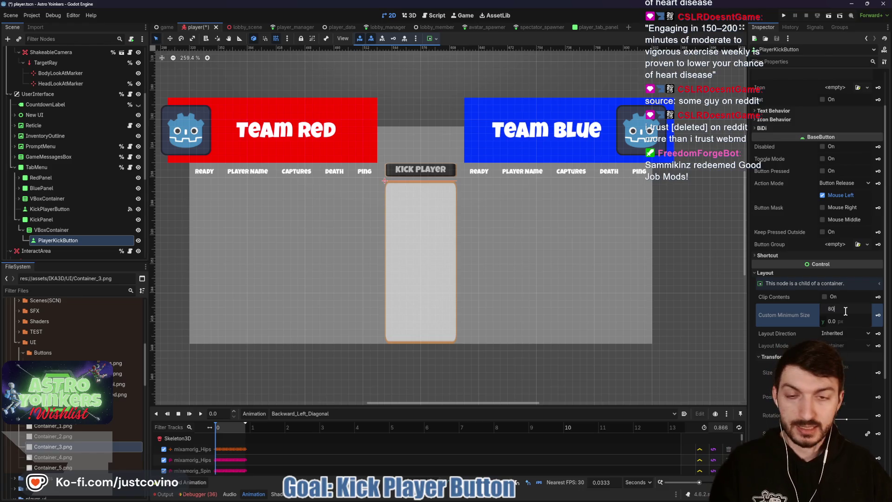
{"action": "left_click", "coordinate": [843, 321]}
{"action": "type", "text": "40"}
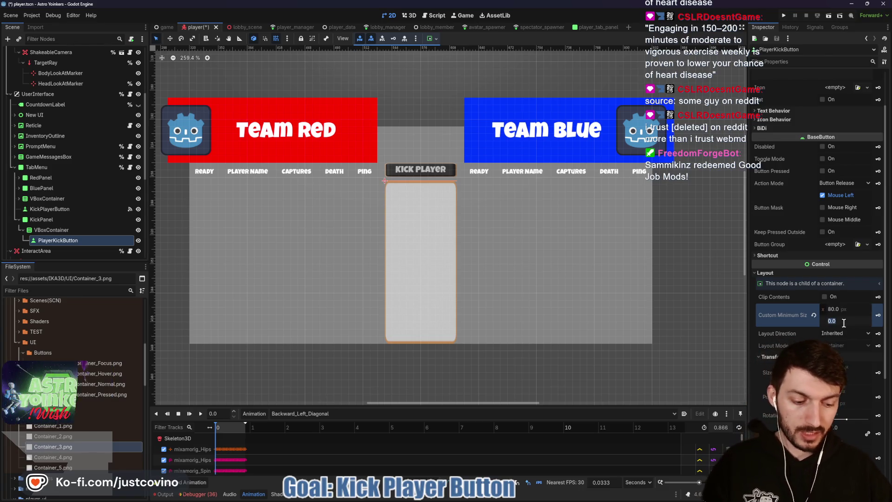
{"action": "key", "text": "Return"}
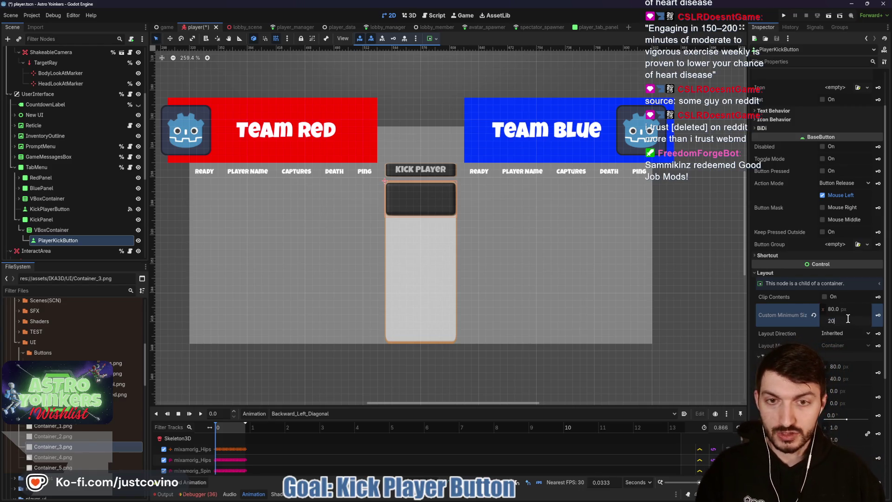
{"action": "key", "text": "Return"}
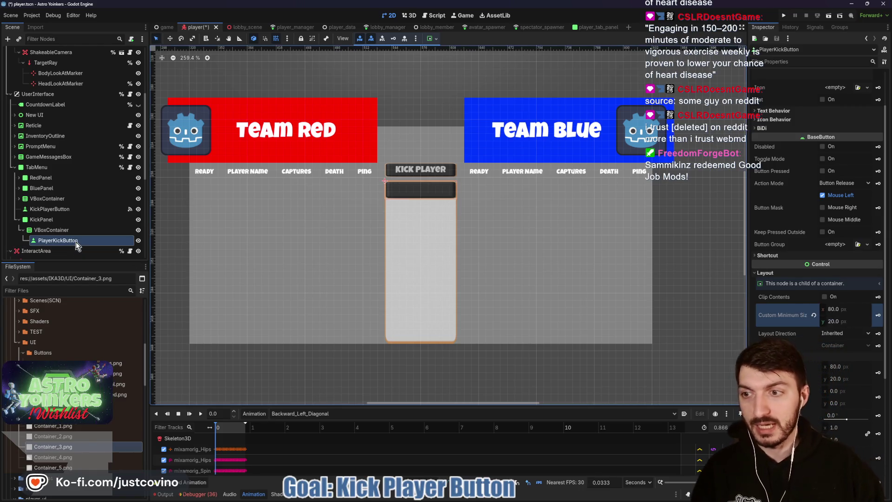
{"action": "key", "text": "ctrl+d"}
{"action": "key", "text": "ctrl+d"}
{"action": "key", "text": "ctrl+d"}
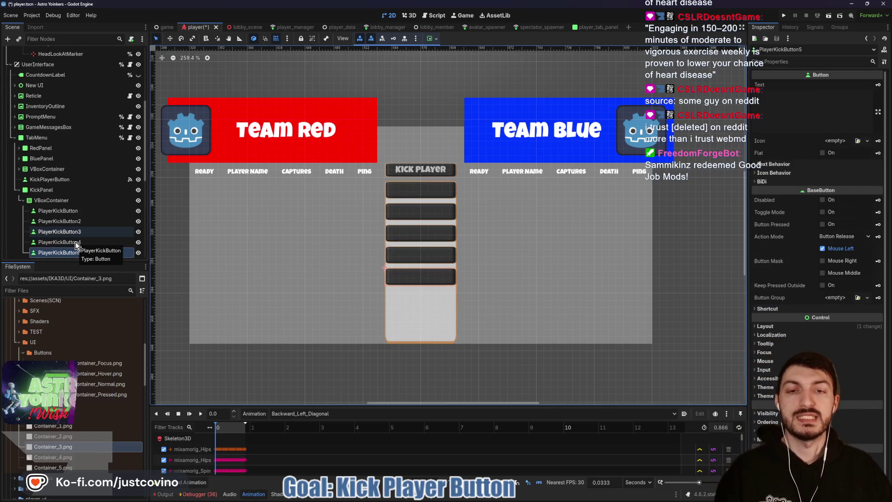
{"action": "key", "text": "ctrl+d"}
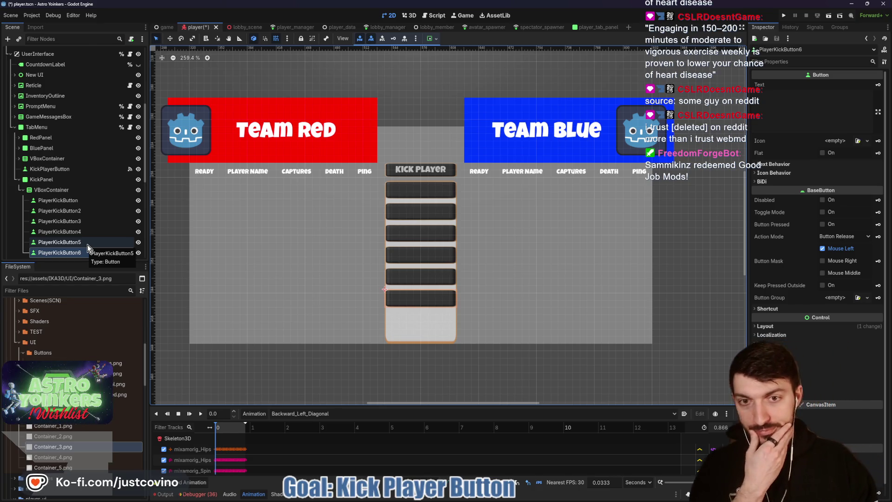
Select all six PlayerKickButtons and set their minimum height to 25 px
{"action": "left_click", "coordinate": [70, 200], "text": "shift"}
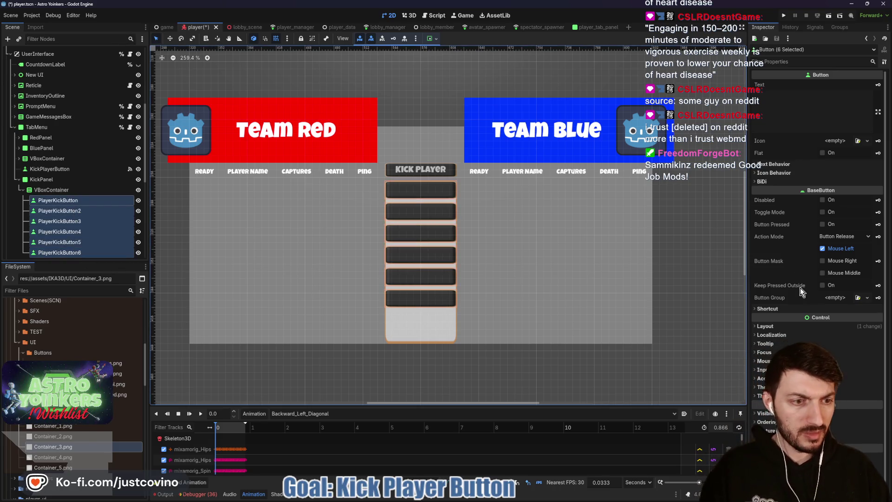
{"action": "left_click", "coordinate": [769, 326]}
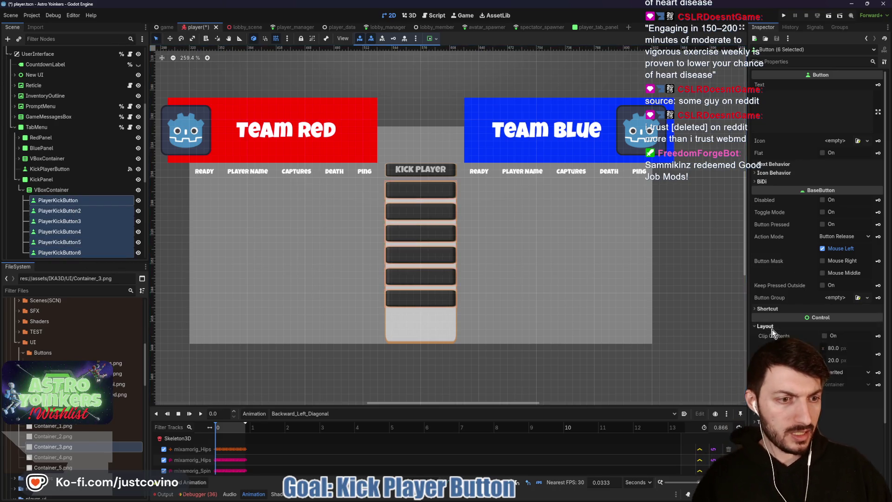
{"action": "left_click", "coordinate": [836, 359]}
{"action": "key", "text": "Return"}
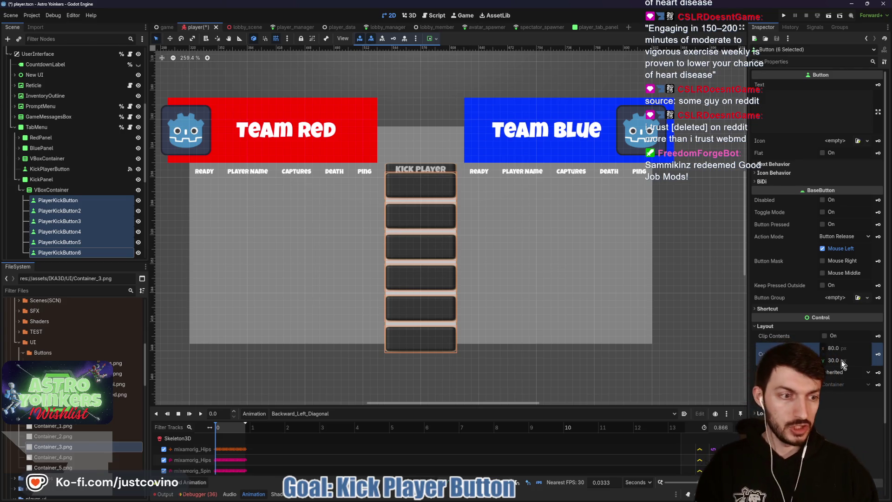
{"action": "key", "text": "ctrl+z"}
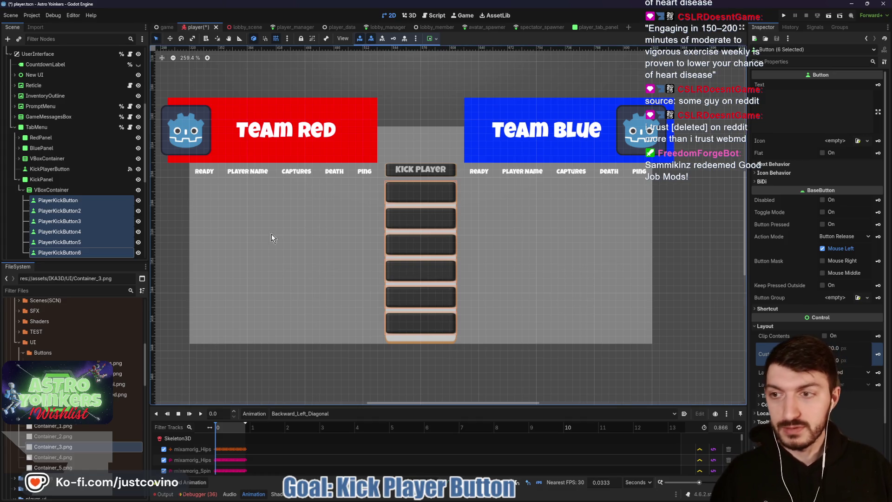
Set the VBoxContainer's Alignment to Center so the buttons are vertically centred
{"action": "left_click", "coordinate": [54, 193]}
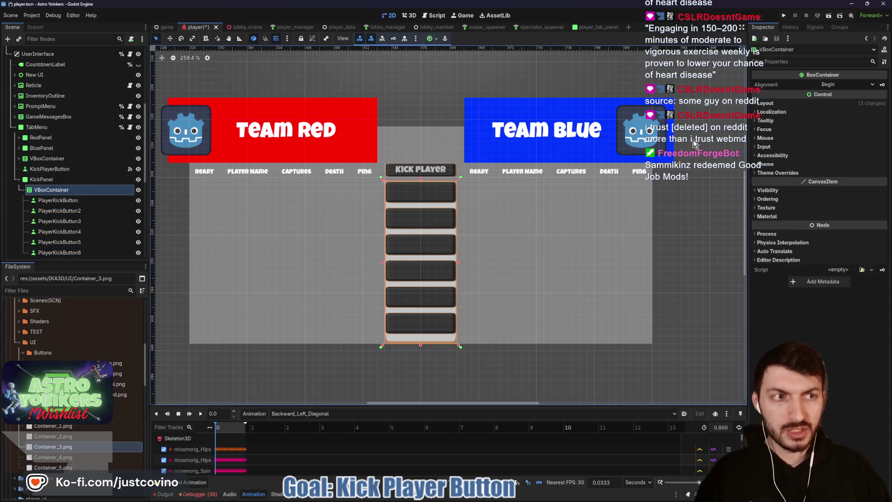
{"action": "left_click", "coordinate": [836, 84]}
{"action": "left_click", "coordinate": [831, 105]}
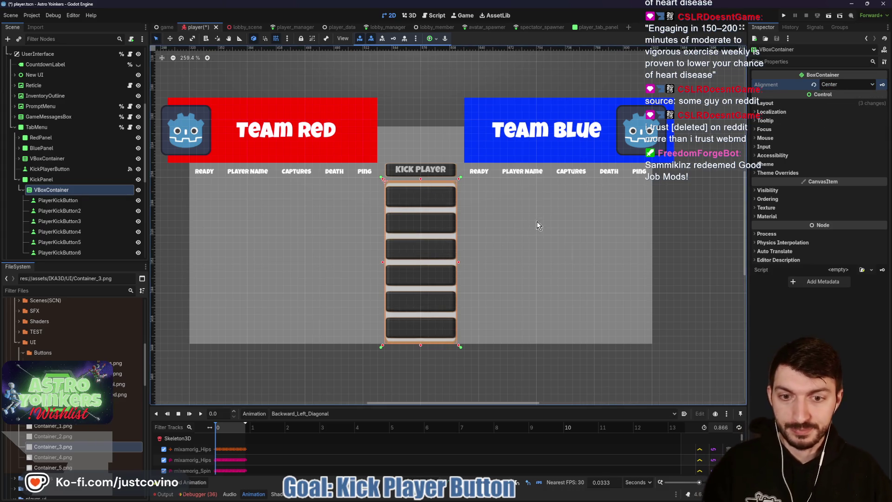
{"action": "left_click", "coordinate": [58, 200]}
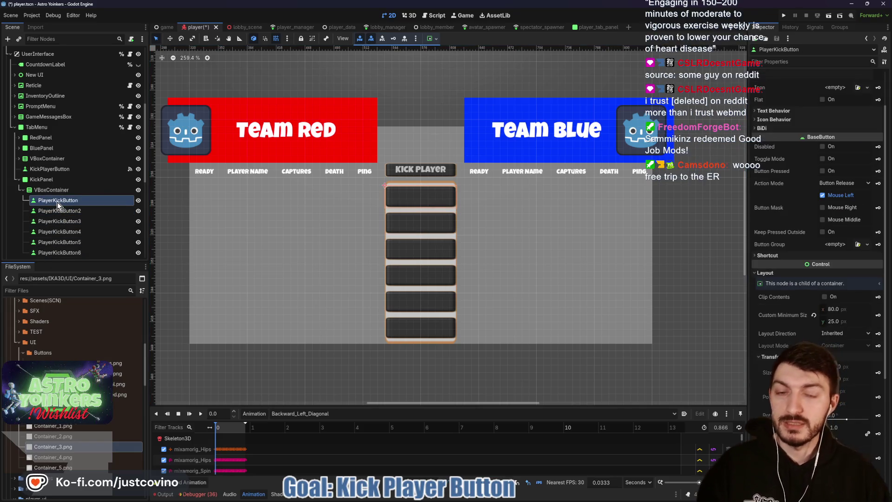
{"action": "right_click", "coordinate": [58, 203]}
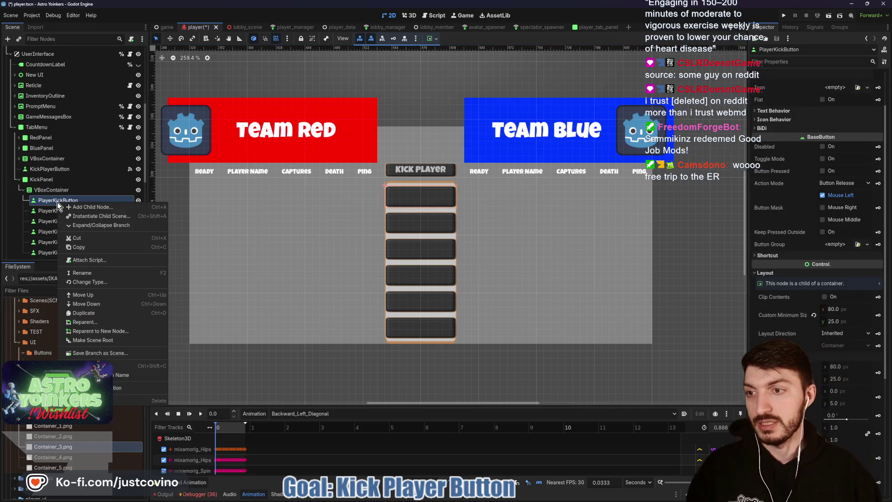
Save the PlayerKickButton branch as player_kick_button.tscn in res://game/custom_ui
{"action": "left_click", "coordinate": [96, 354]}
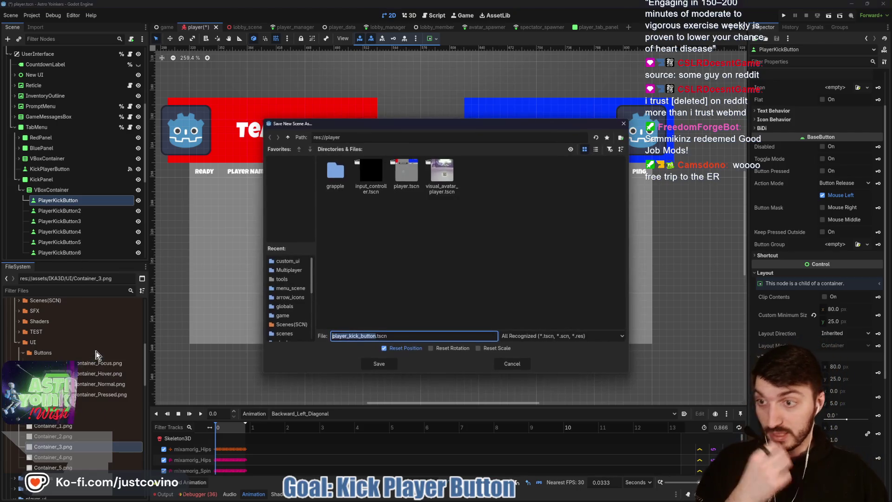
{"action": "left_click", "coordinate": [288, 137]}
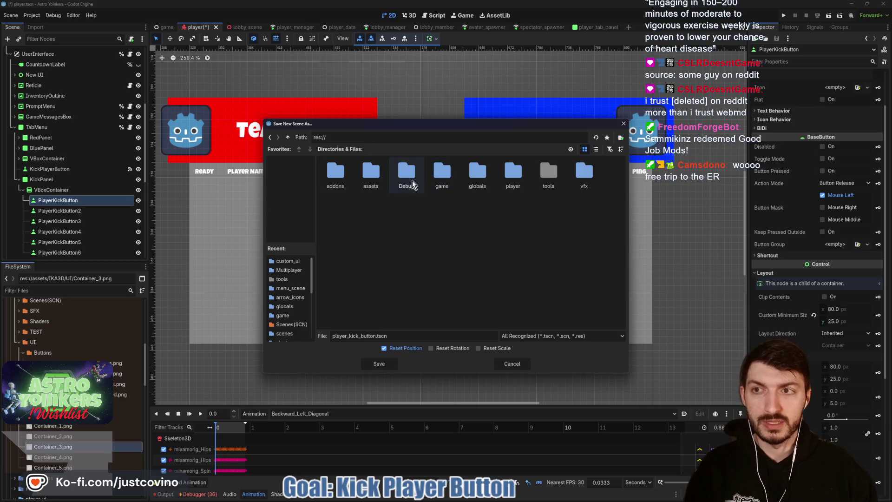
{"action": "double_click", "coordinate": [437, 180]}
{"action": "double_click", "coordinate": [343, 180]}
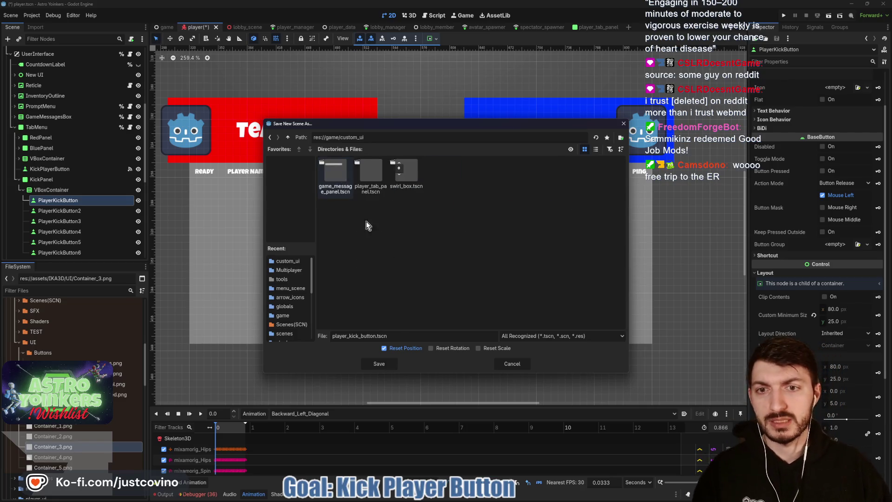
{"action": "left_click", "coordinate": [378, 364]}
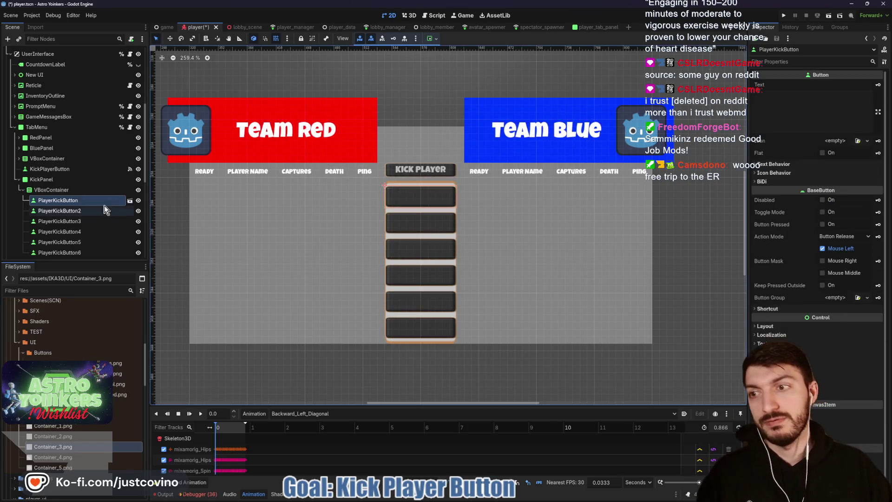
Open the new player_kick_button scene and center the button in the view
{"action": "left_click", "coordinate": [131, 201]}
{"action": "scroll", "coordinate": [219, 123], "scroll_direction": "up", "scroll_amount": 5}
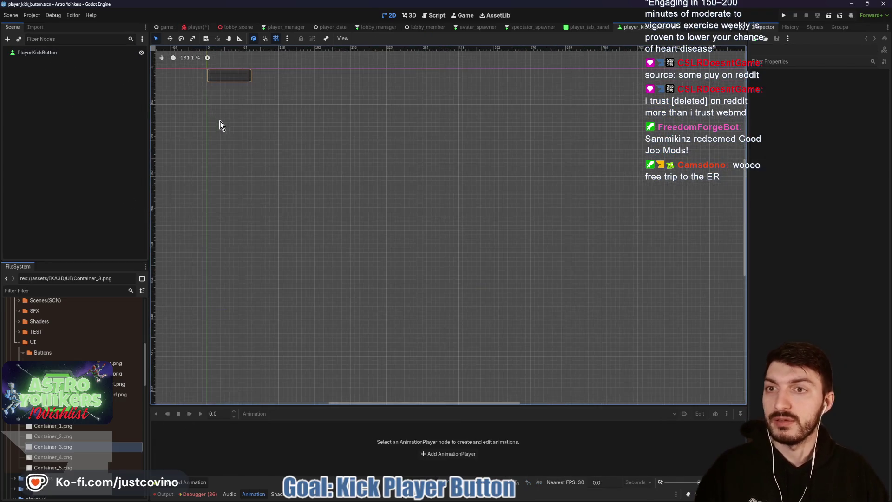
{"action": "left_click_drag", "start_coordinate": [247, 142], "coordinate": [384, 254]}
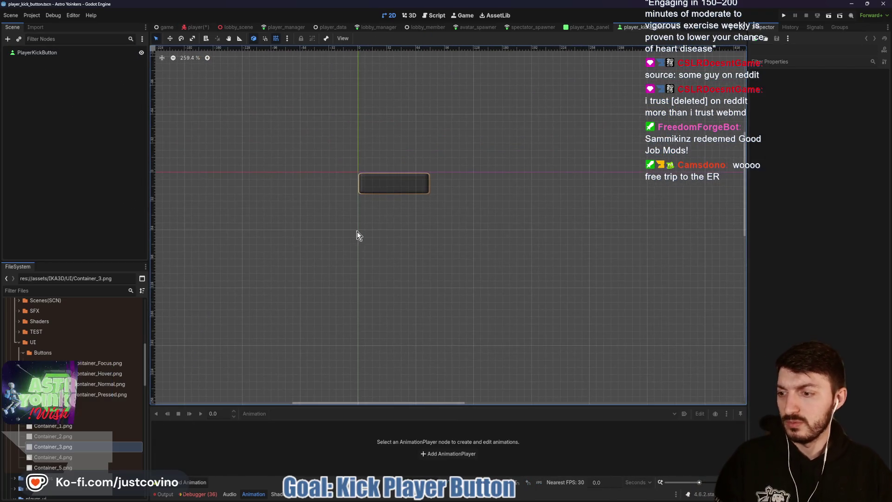
{"action": "scroll", "coordinate": [356, 233], "scroll_direction": "up", "scroll_amount": 1}
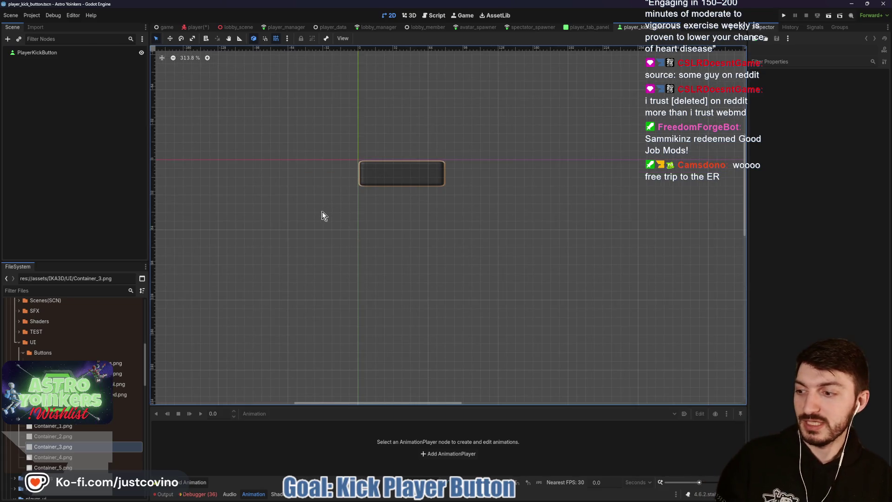
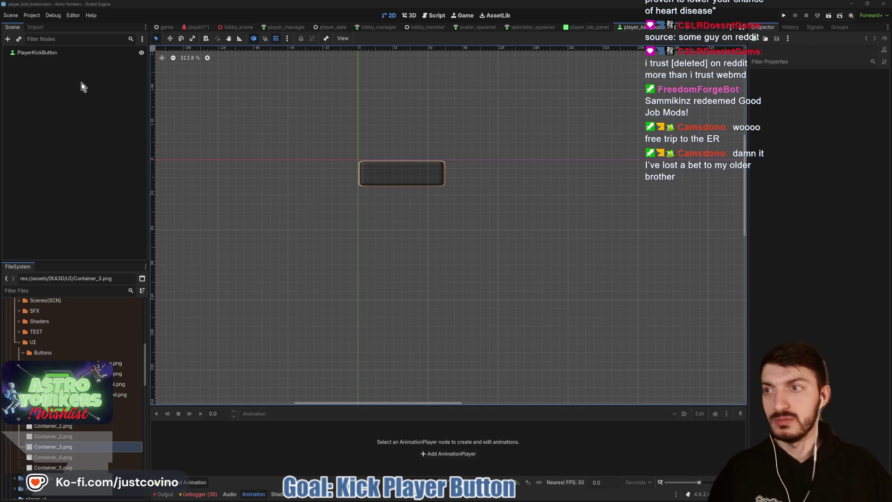
Attach a new script player_kick_button.gd to PlayerKickButton declaring class_name PlayerKickButton extends Button
{"action": "left_click", "coordinate": [48, 52]}
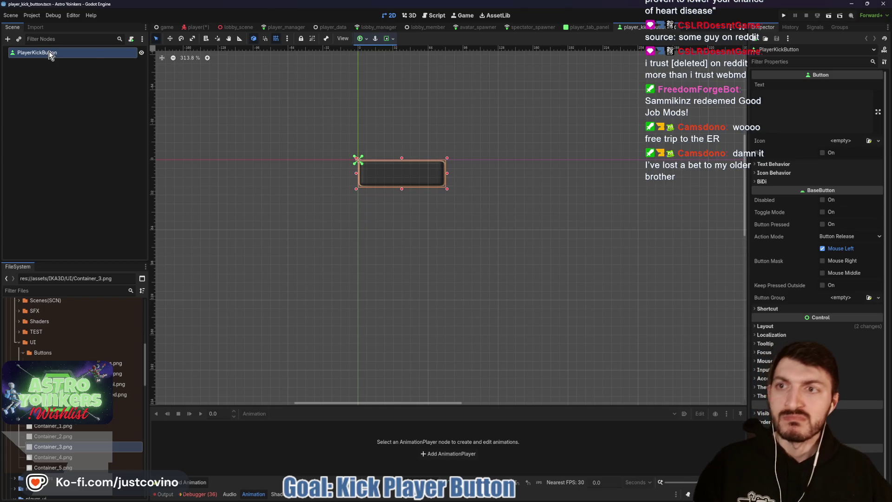
{"action": "left_click", "coordinate": [130, 39]}
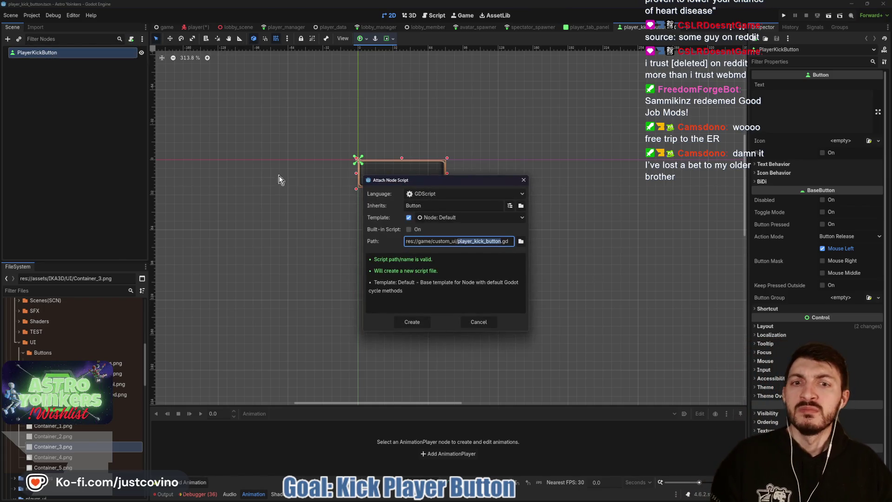
{"action": "left_click", "coordinate": [420, 319]}
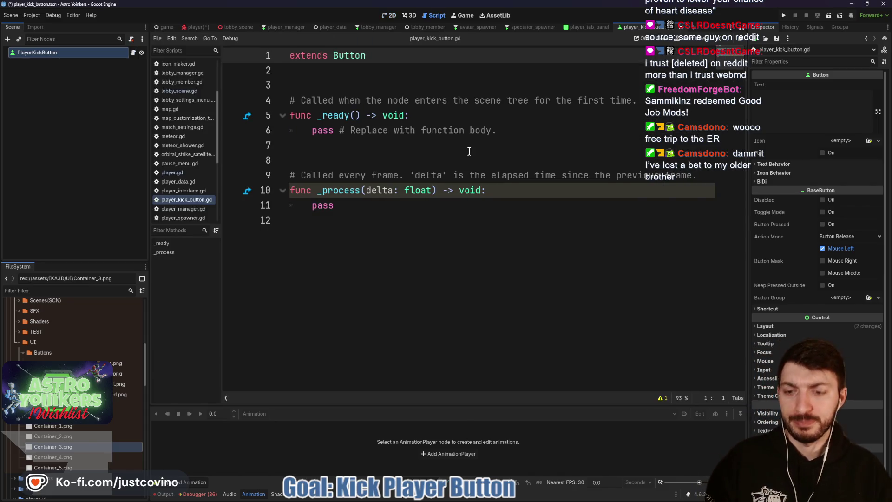
{"action": "type", "text": "class_name"}
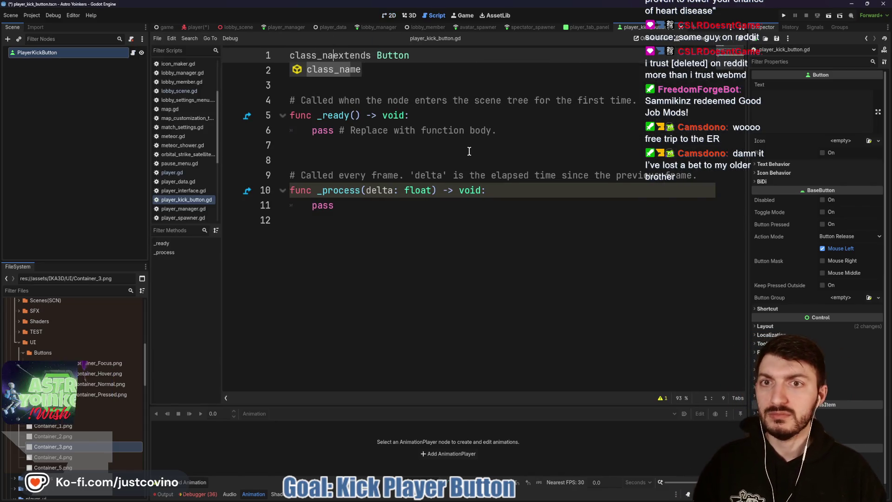
{"action": "type", "text": " KickP"}
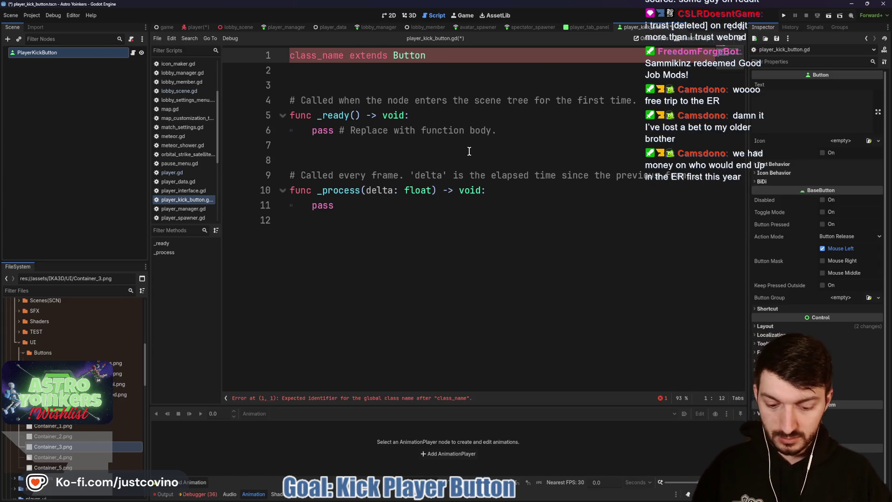
{"action": "type", "text": "PlayerKickButton"}
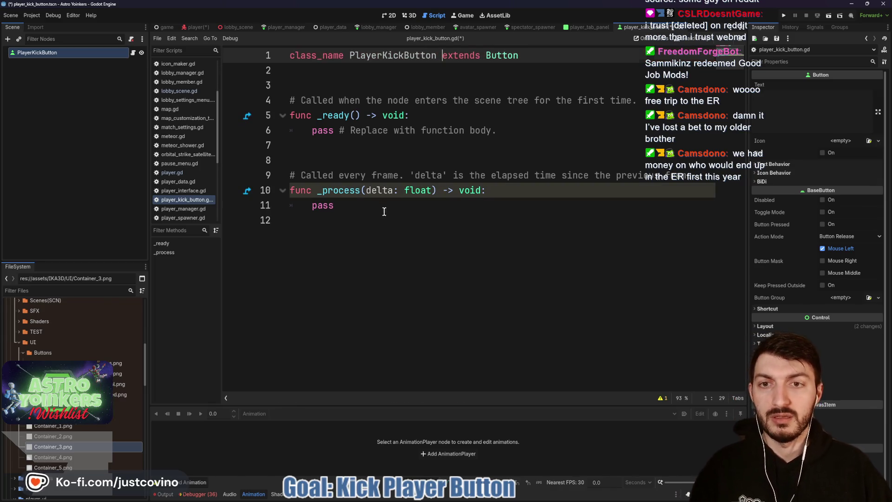
Delete the template functions, save the script, and return to the 2D scene view
{"action": "left_click_drag", "start_coordinate": [384, 211], "coordinate": [260, 91]}
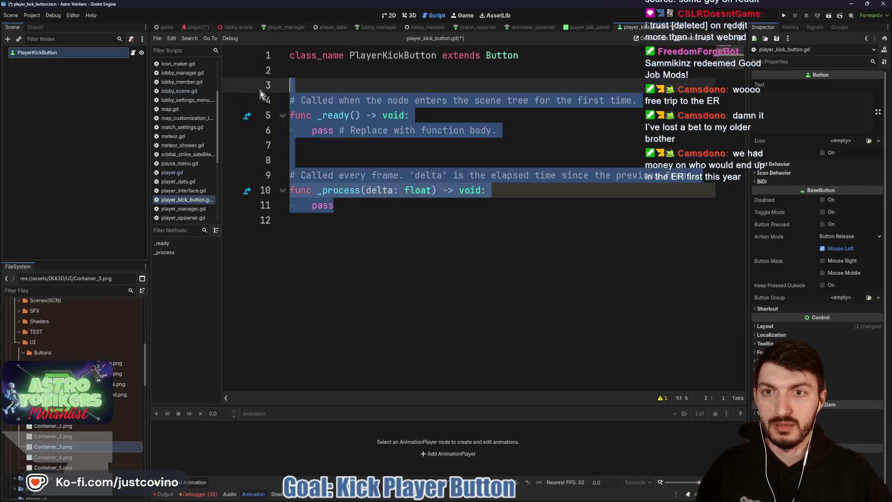
{"action": "key", "text": "BackSpace"}
{"action": "key", "text": "ctrl+s"}
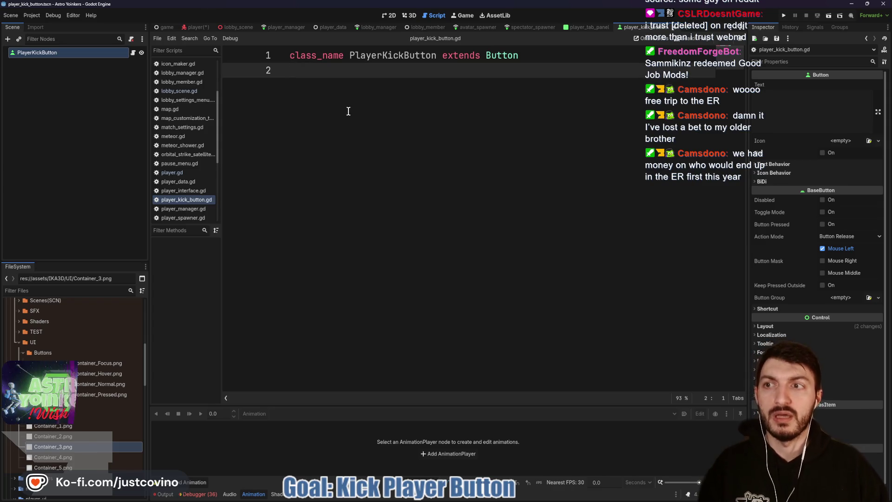
{"action": "key", "text": "Return"}
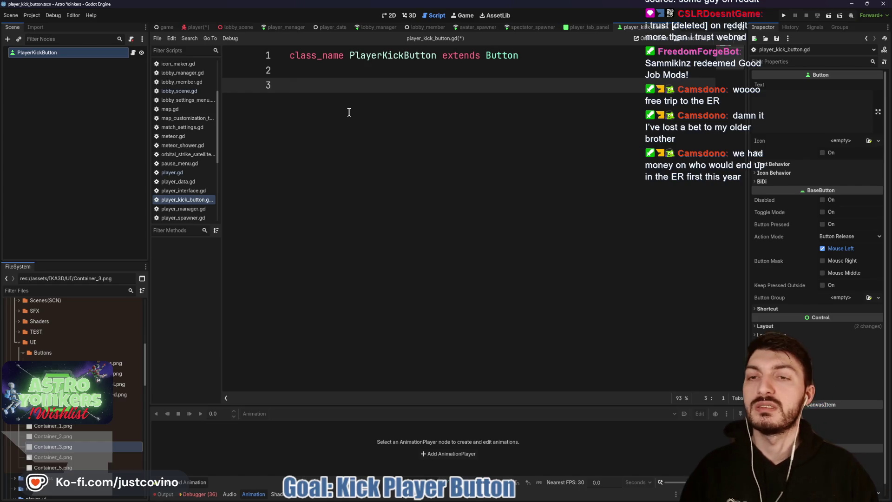
{"action": "left_click", "coordinate": [391, 17]}
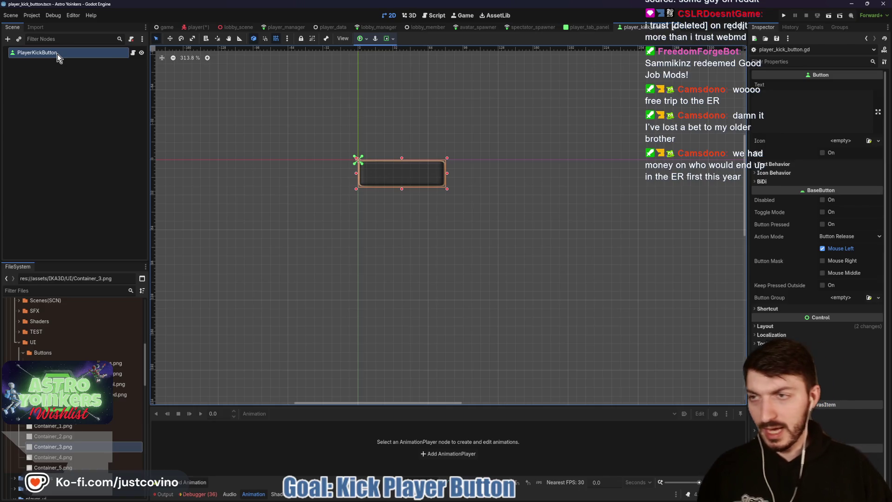
Add a TextureRect child anchored Center Left with Expand Mode set to Ignore Size
{"action": "key", "text": "ctrl+a"}
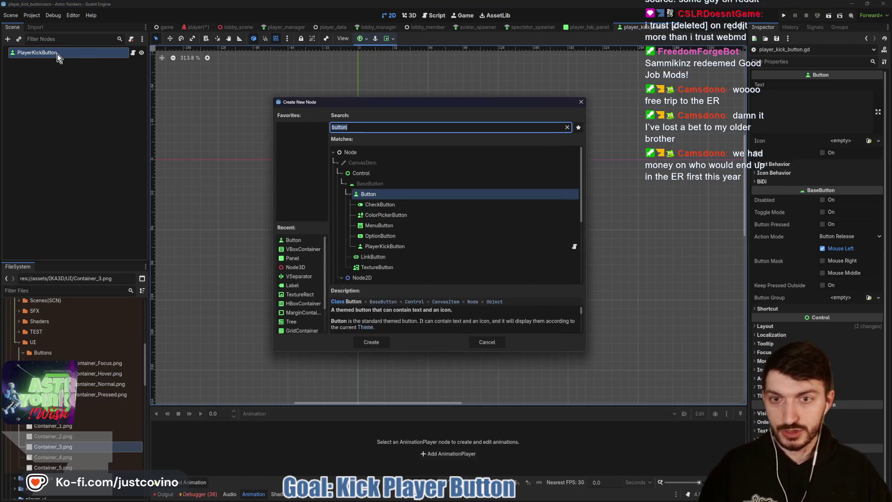
{"action": "type", "text": "texture"}
{"action": "key", "text": "Return"}
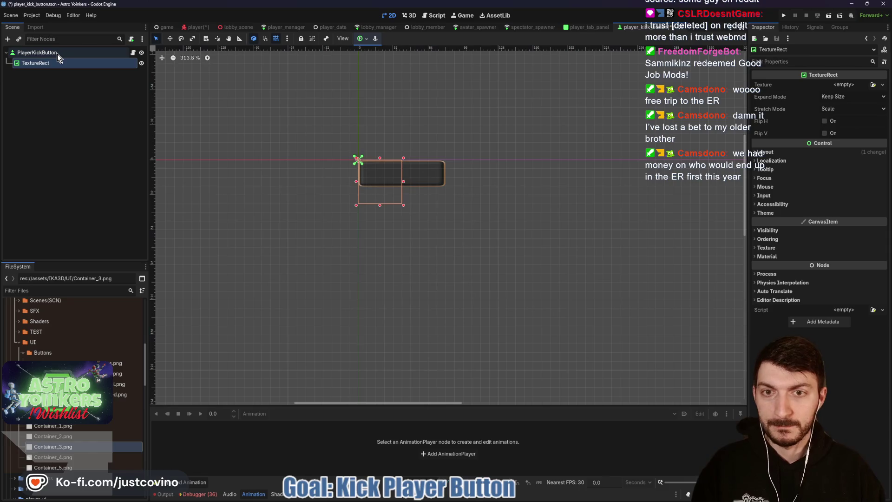
{"action": "left_click", "coordinate": [367, 40]}
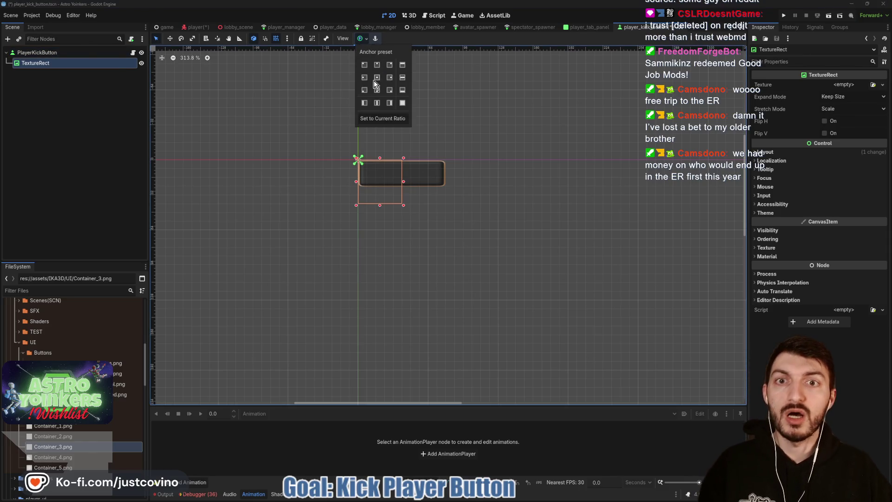
{"action": "left_click", "coordinate": [364, 77]}
{"action": "left_click", "coordinate": [509, 136]}
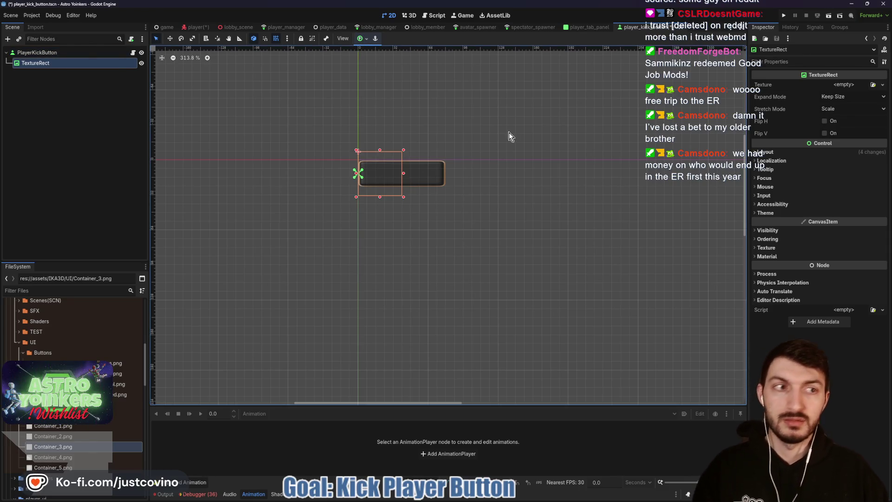
{"action": "left_click", "coordinate": [848, 97]}
{"action": "left_click", "coordinate": [851, 118]}
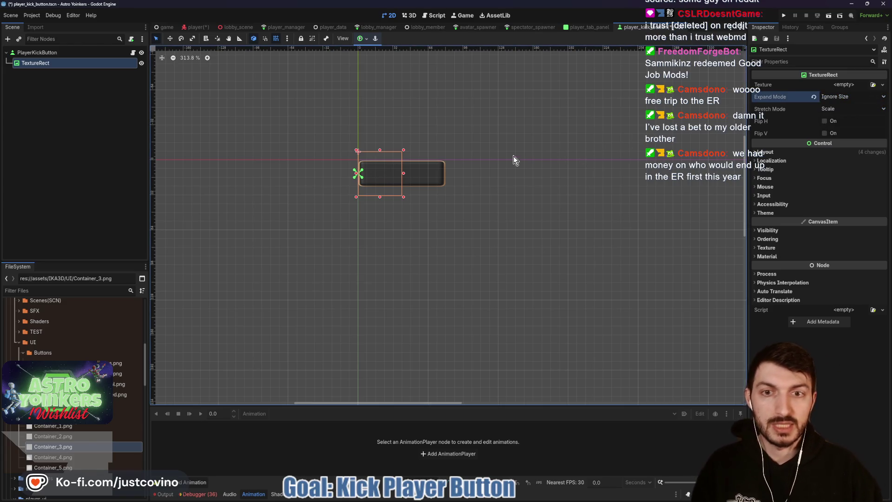
With grid snapping off, shrink and position the TextureRect in the button, then rename it PlayerPortrait
{"action": "left_click_drag", "start_coordinate": [404, 197], "coordinate": [389, 185]}
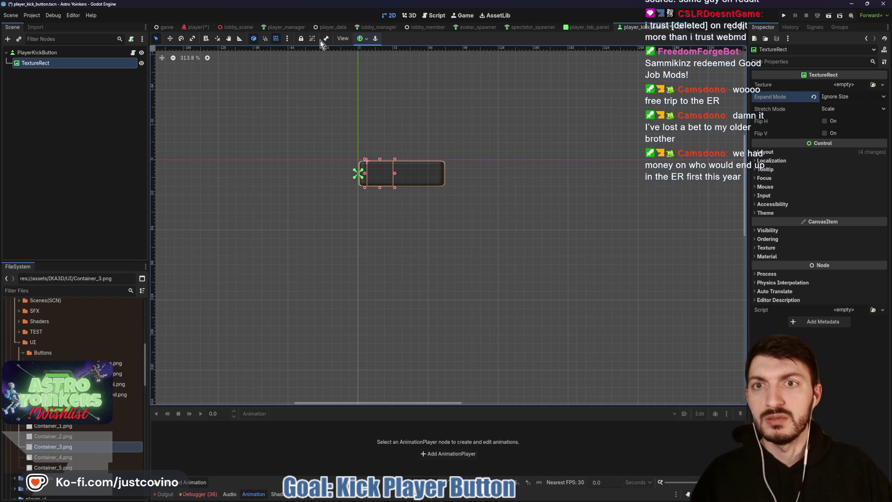
{"action": "left_click", "coordinate": [276, 38]}
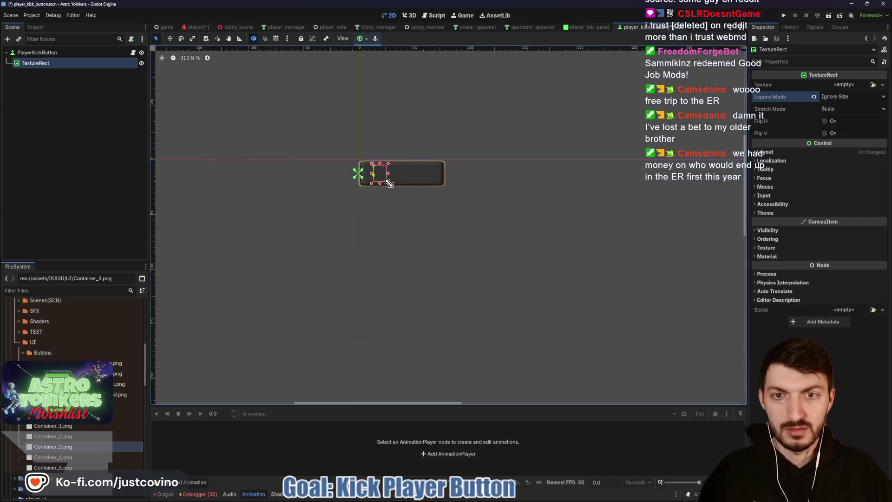
{"action": "left_click_drag", "start_coordinate": [393, 184], "coordinate": [395, 187]}
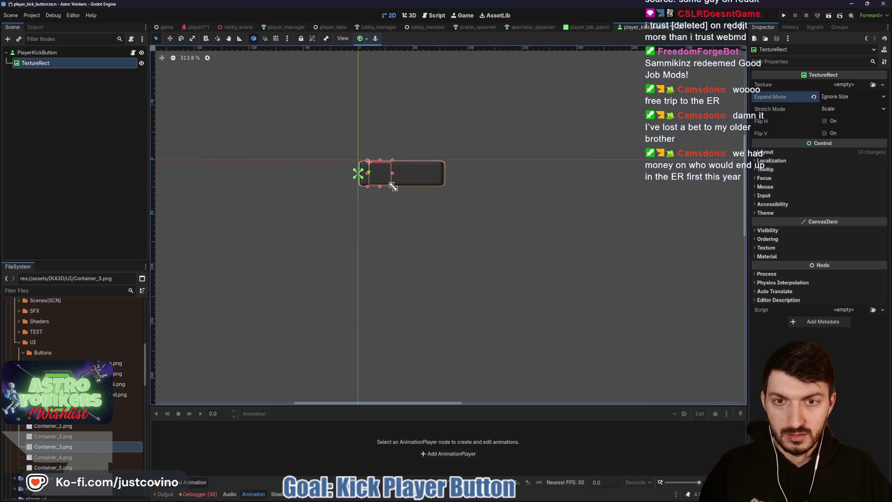
{"action": "key", "text": "w"}
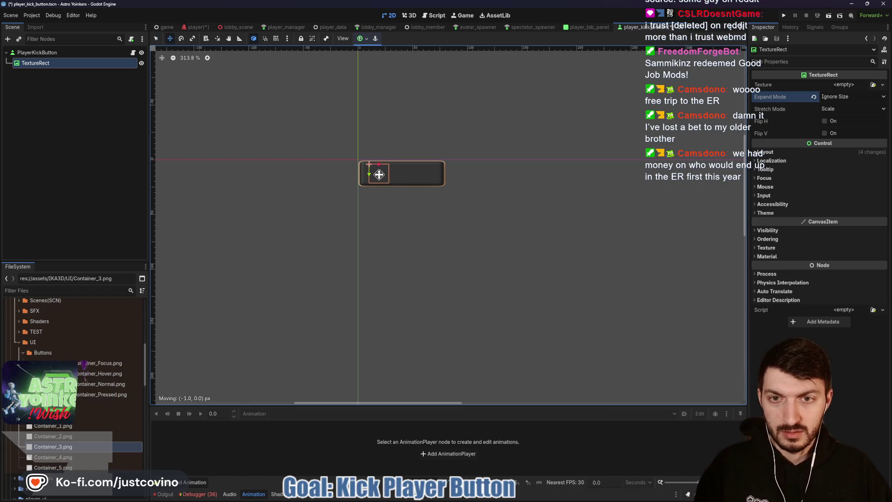
{"action": "left_click_drag", "start_coordinate": [382, 175], "coordinate": [376, 173]}
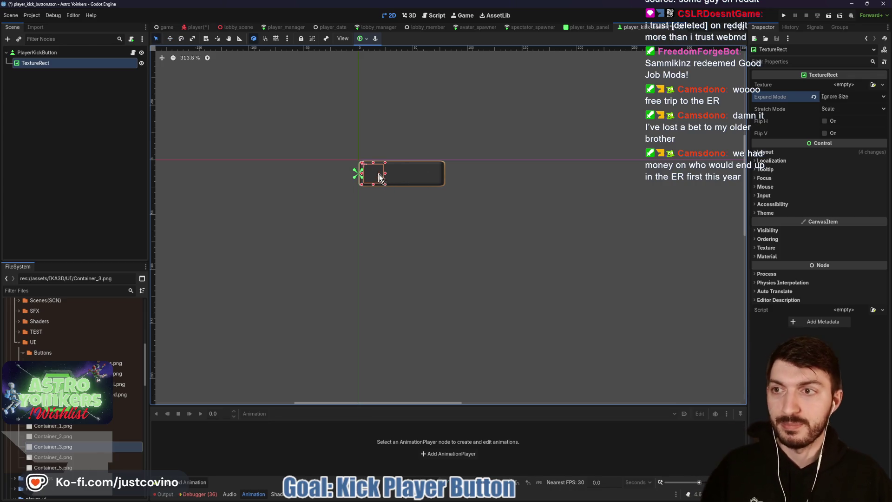
{"action": "double_click", "coordinate": [42, 63]}
{"action": "type", "text": "PlayerPortrait"}
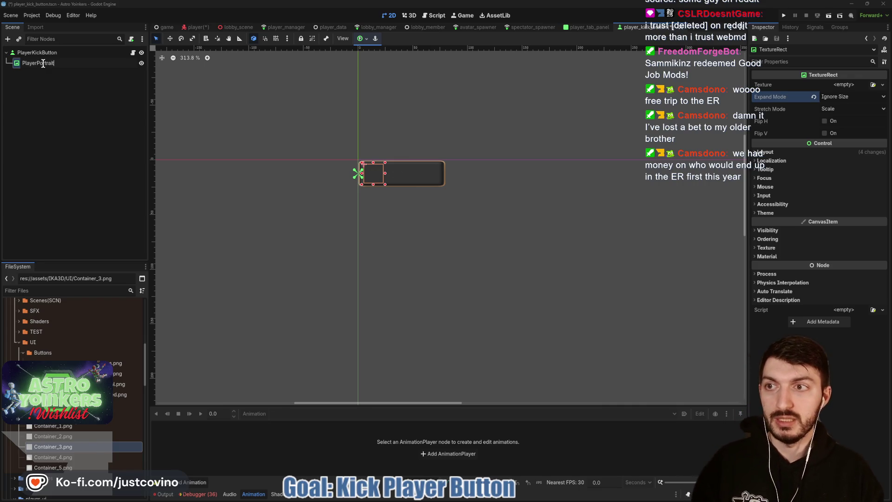
{"action": "key", "text": "Return"}
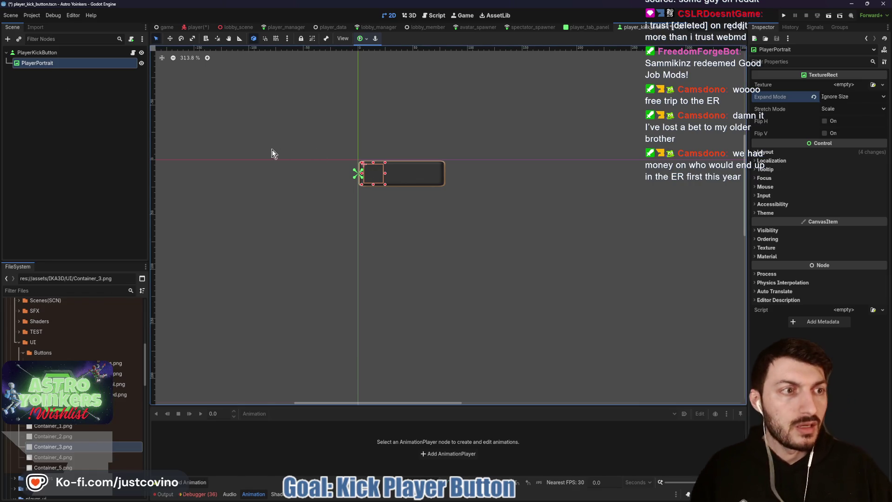
{"action": "left_click", "coordinate": [37, 52]}
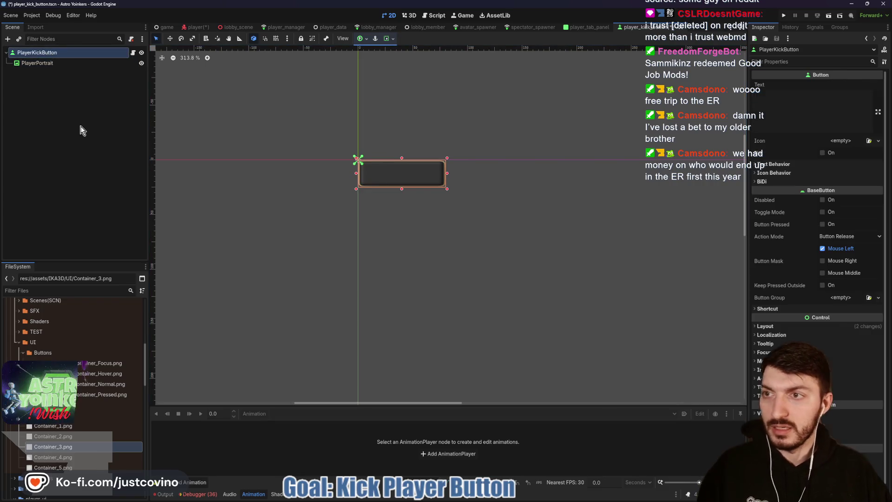
Quick Load icon.svg as PlayerPortrait's texture, then reselect the PlayerKickButton node
{"action": "left_click", "coordinate": [51, 63]}
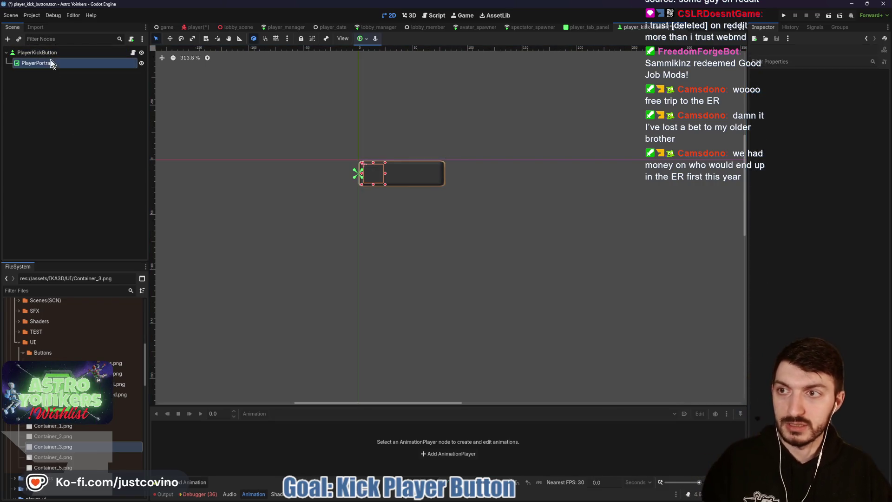
{"action": "left_click", "coordinate": [838, 86]}
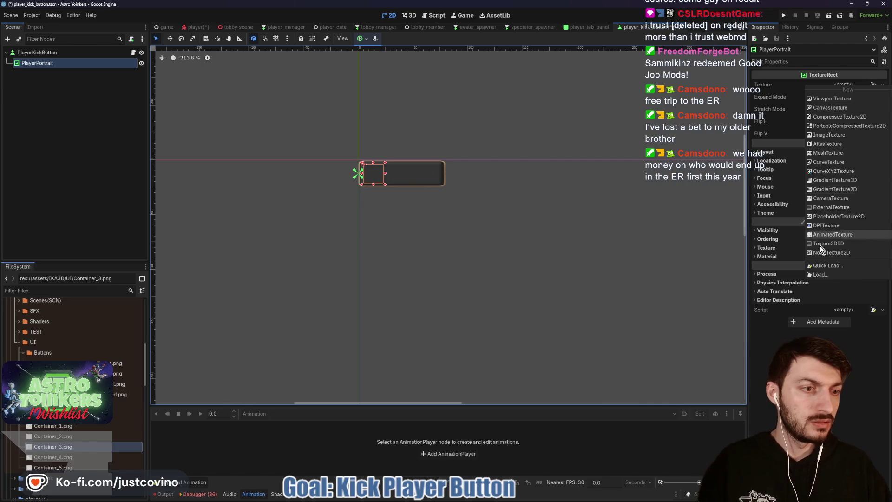
{"action": "left_click", "coordinate": [820, 263]}
{"action": "double_click", "coordinate": [336, 185]}
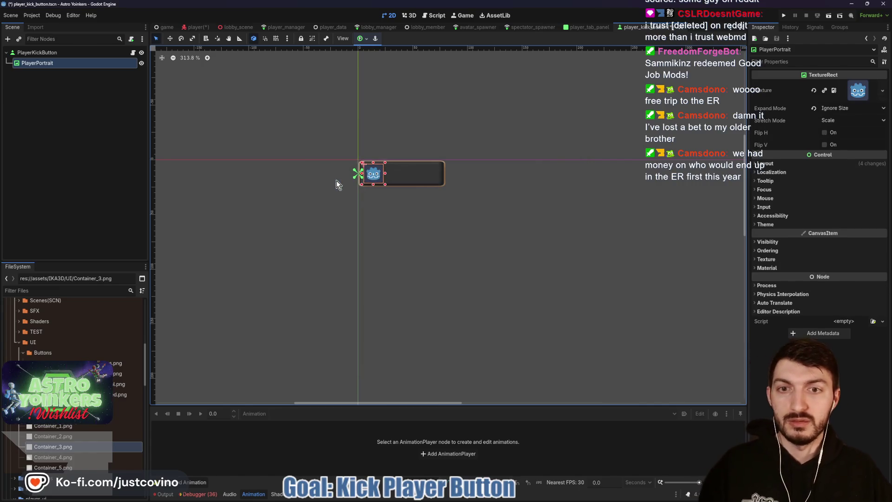
{"action": "left_click", "coordinate": [122, 177]}
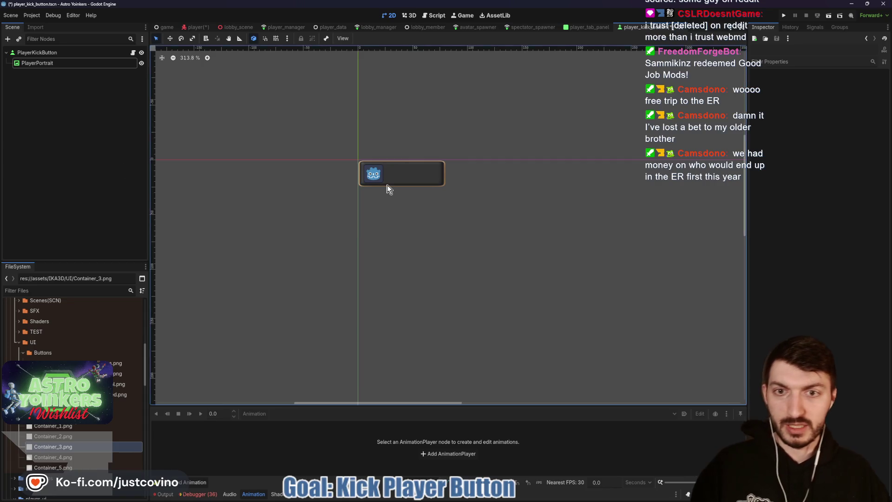
{"action": "scroll", "coordinate": [385, 186], "scroll_direction": "up", "scroll_amount": 5}
{"action": "left_click", "coordinate": [42, 53]}
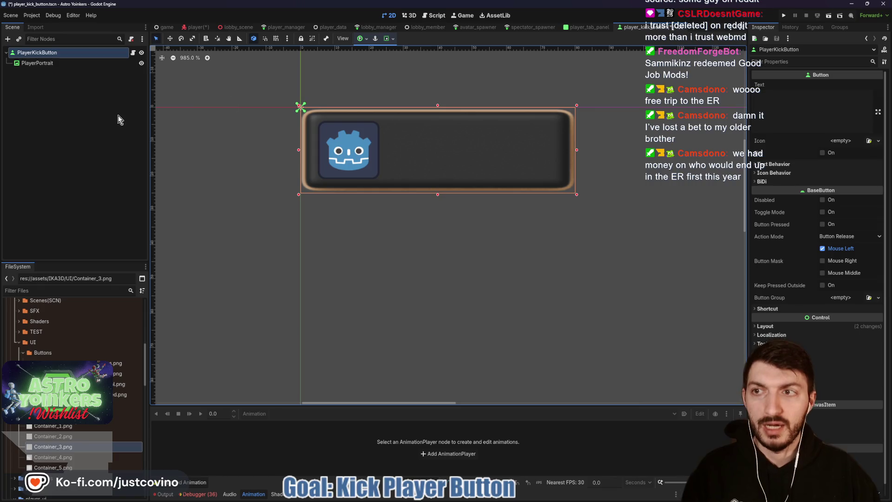
{"action": "key", "text": "ctrl+a"}
Add a Label child under PlayerKickButton using the Full Rect anchor preset
{"action": "type", "text": "lab"}
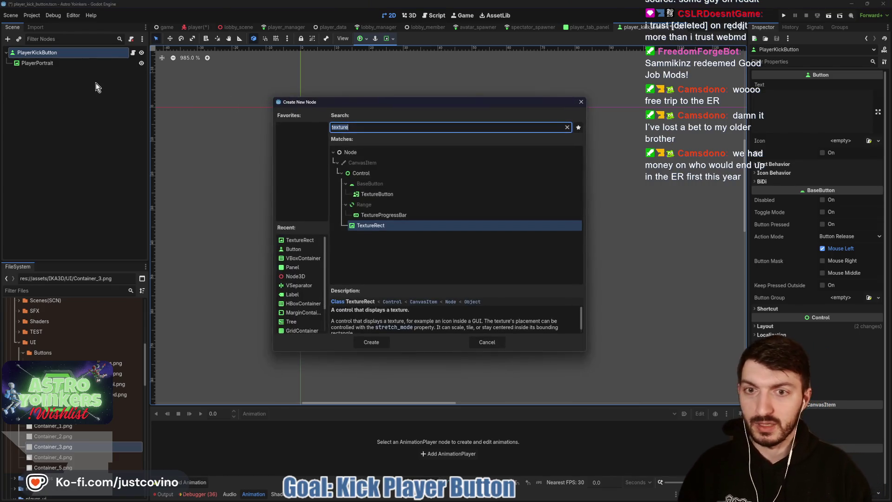
{"action": "key", "text": "Return"}
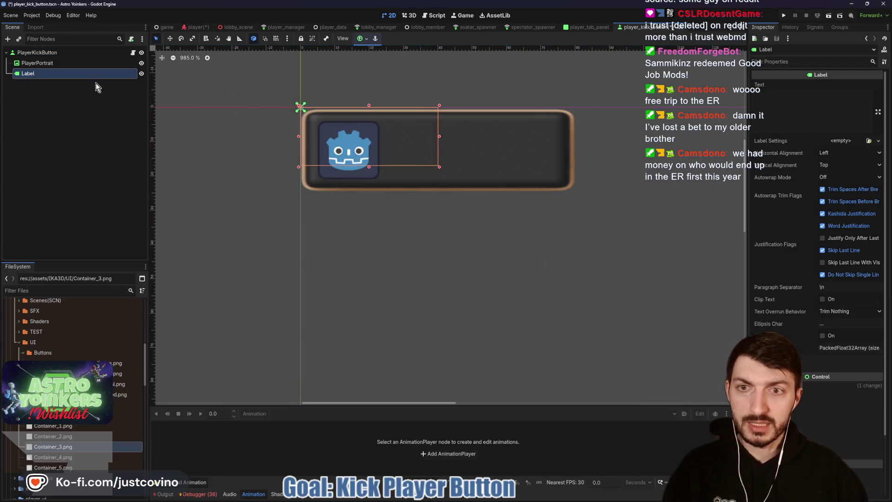
{"action": "left_click", "coordinate": [361, 42]}
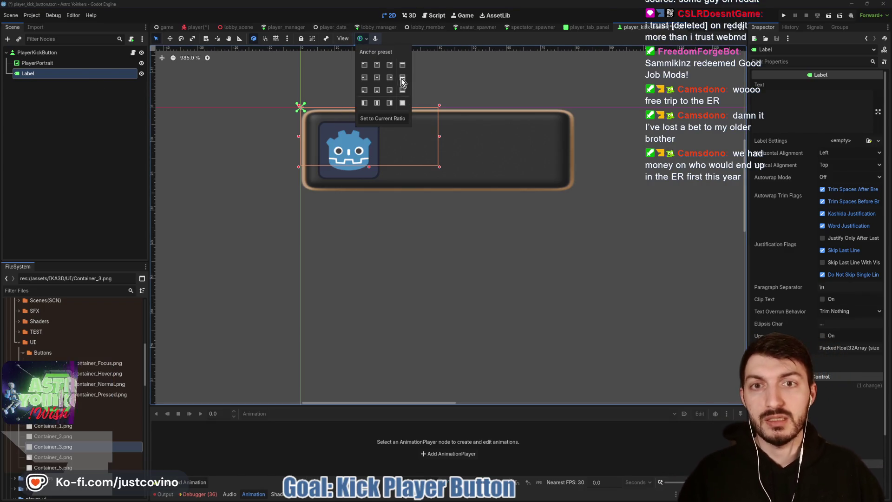
{"action": "left_click", "coordinate": [402, 79]}
{"action": "left_click", "coordinate": [402, 103]}
Drag the Label's edges to fit beside the portrait within the frame, then save the scene
{"action": "left_click_drag", "start_coordinate": [300, 154], "coordinate": [382, 157]}
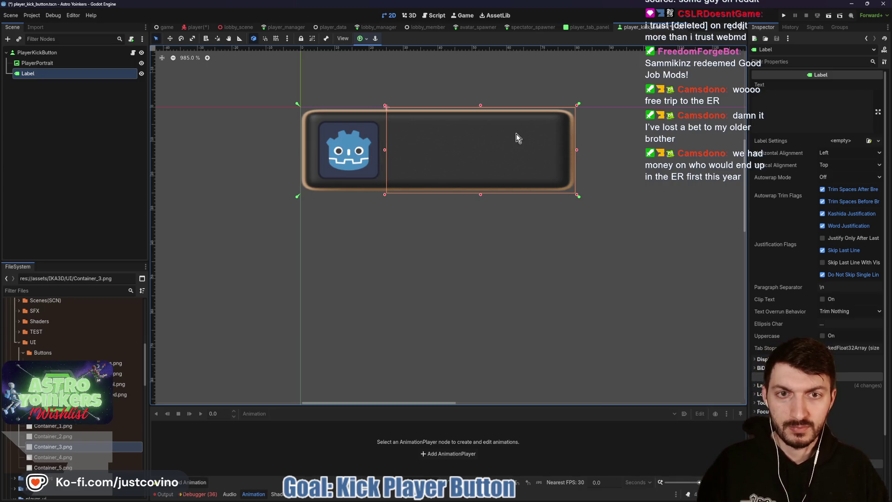
{"action": "left_click_drag", "start_coordinate": [480, 107], "coordinate": [481, 116]}
{"action": "left_click_drag", "start_coordinate": [576, 149], "coordinate": [566, 150]}
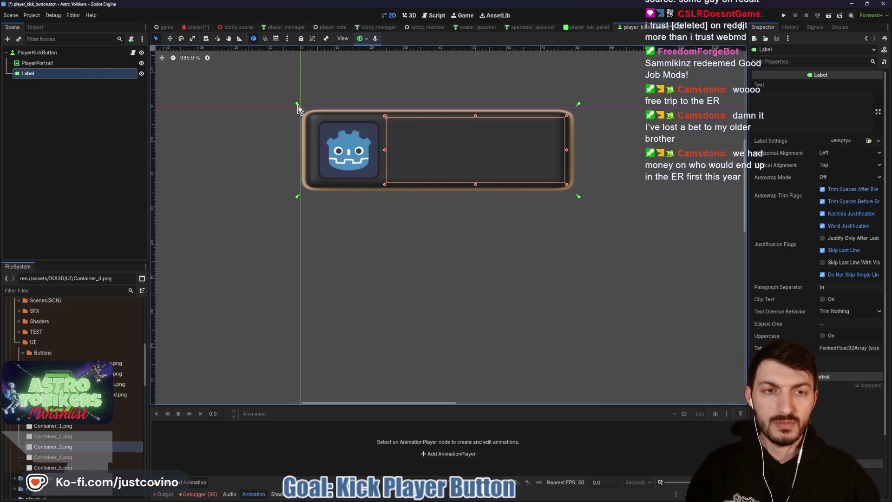
{"action": "key", "text": "ctrl+s"}
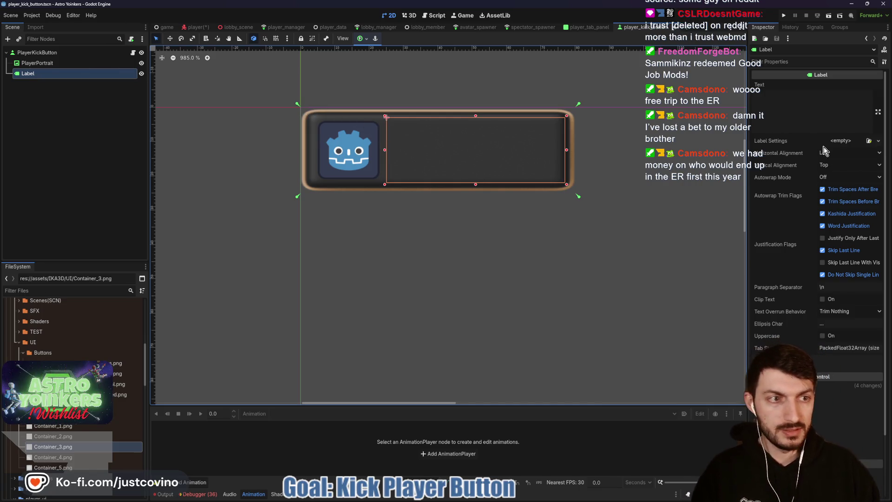
Set the Label's text to playername and enable Clip Text
{"action": "left_click", "coordinate": [794, 102]}
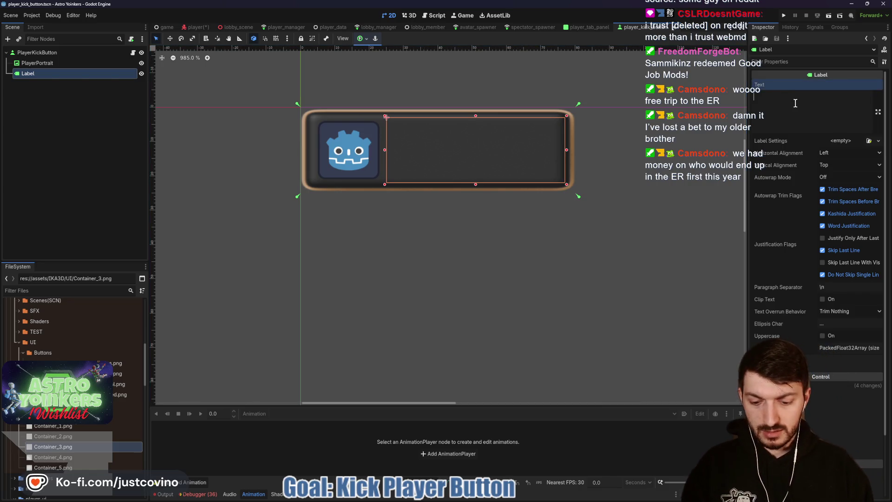
{"action": "type", "text": "player"}
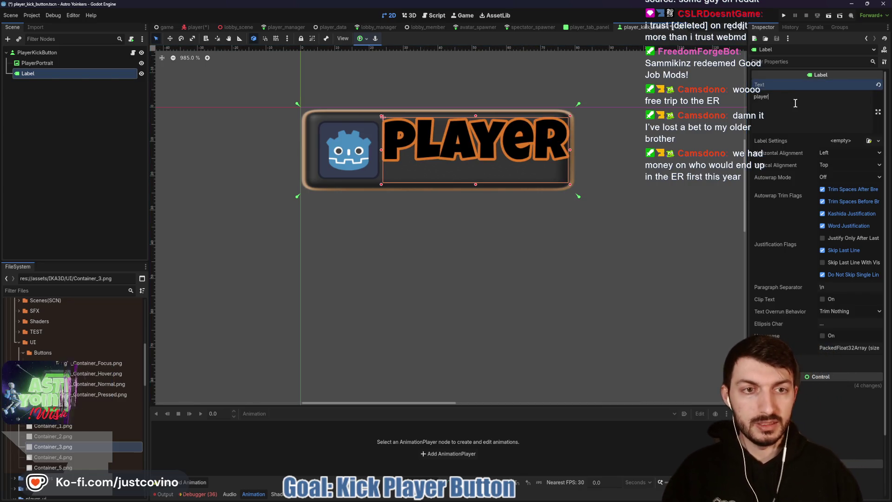
{"action": "left_click", "coordinate": [821, 300]}
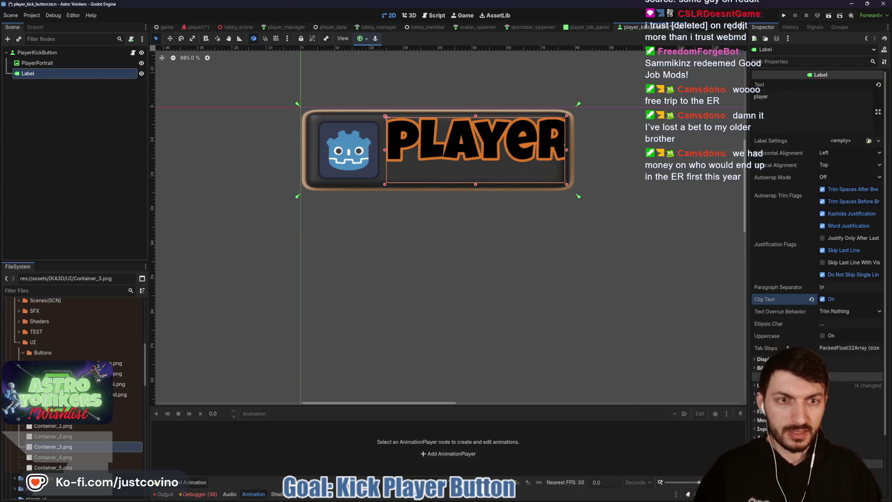
{"action": "left_click", "coordinate": [807, 97]}
{"action": "type", "text": "name"}
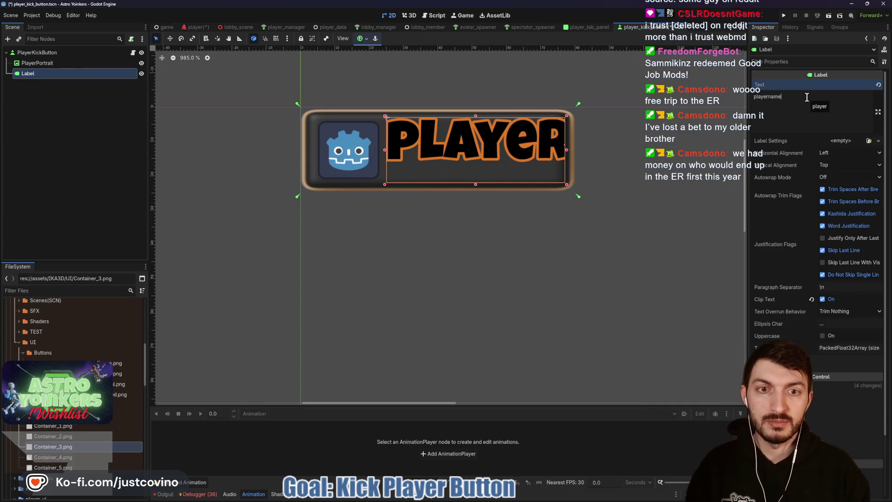
Give the Label a new LabelSettings resource with font size 8
{"action": "left_click", "coordinate": [840, 141]}
{"action": "left_click", "coordinate": [843, 163]}
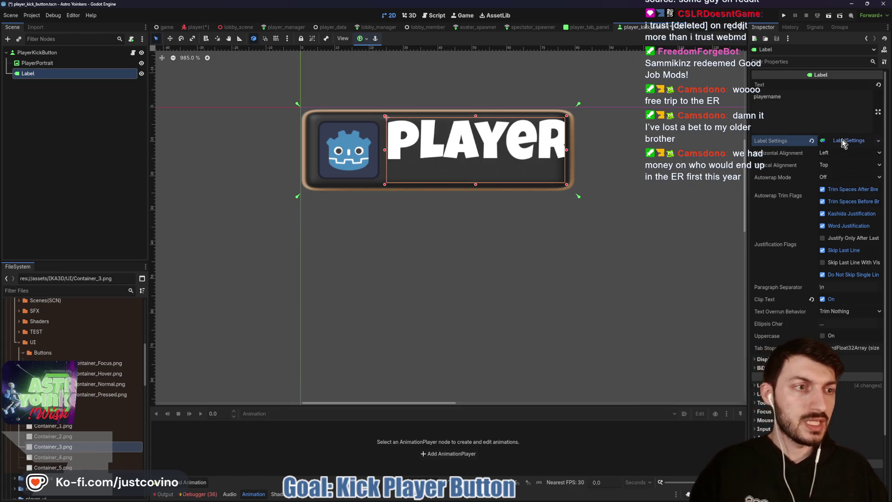
{"action": "left_click", "coordinate": [764, 176]}
{"action": "left_click", "coordinate": [837, 199]}
{"action": "type", "text": "10"}
{"action": "key", "text": "Return"}
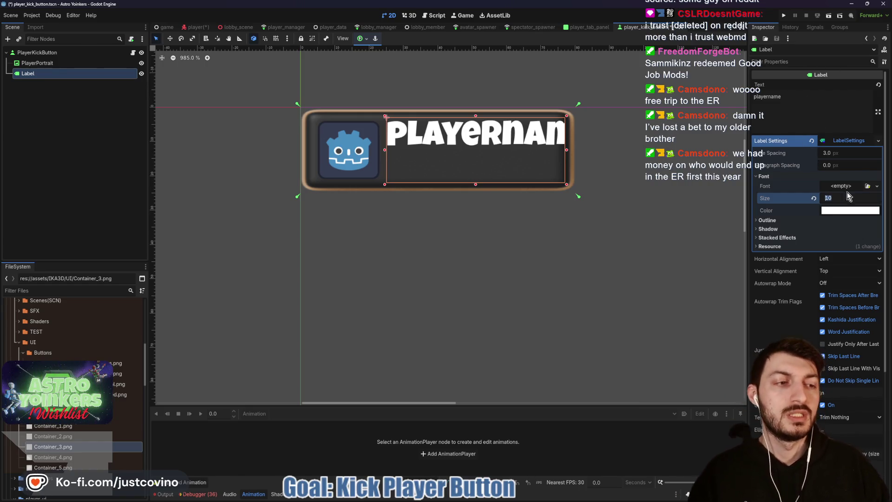
{"action": "type", "text": "9"}
{"action": "key", "text": "Return"}
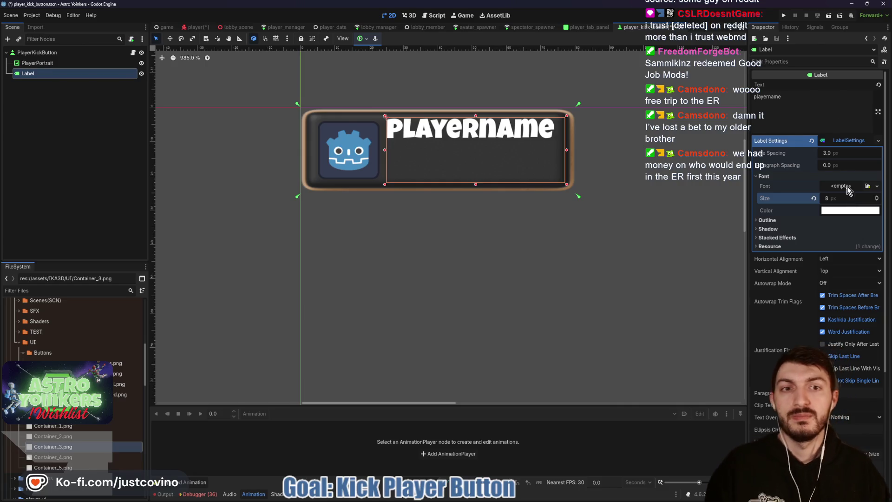
Center the Label text both horizontally and vertically
{"action": "left_click", "coordinate": [849, 258]}
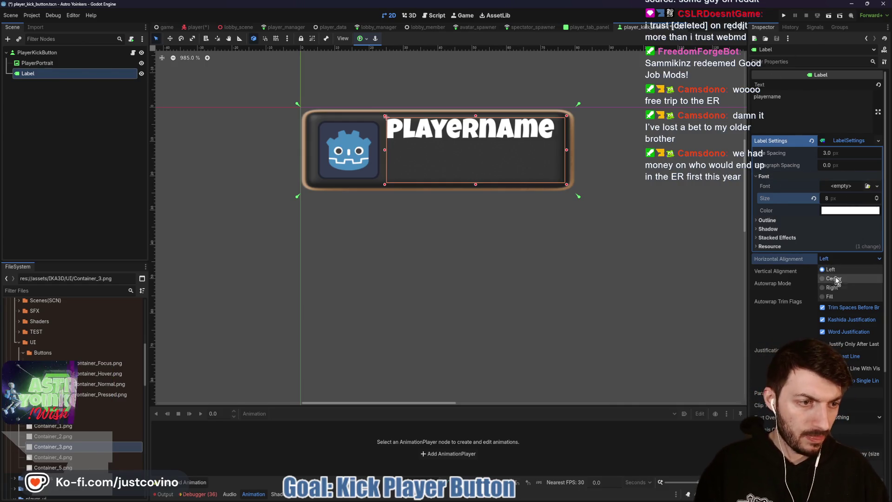
{"action": "left_click", "coordinate": [834, 279]}
{"action": "left_click", "coordinate": [836, 270]}
{"action": "left_click", "coordinate": [834, 291]}
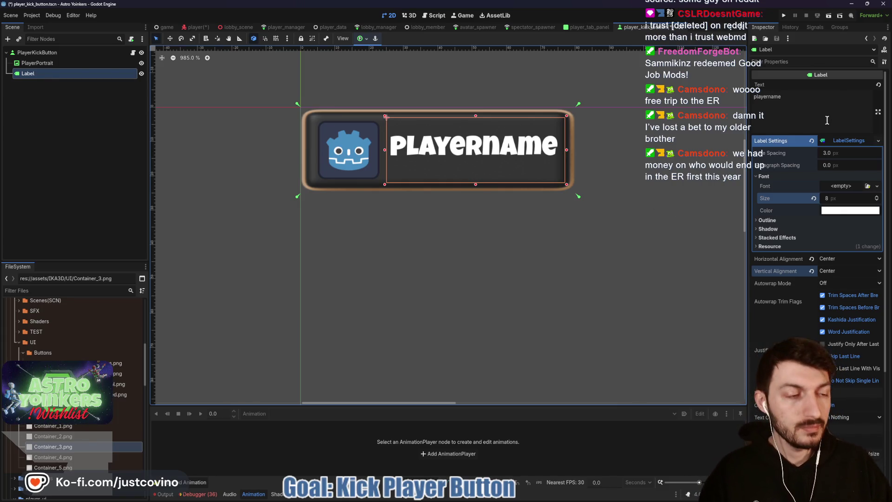
Add a 2 px black (000) outline in the label settings
{"action": "left_click", "coordinate": [806, 219]}
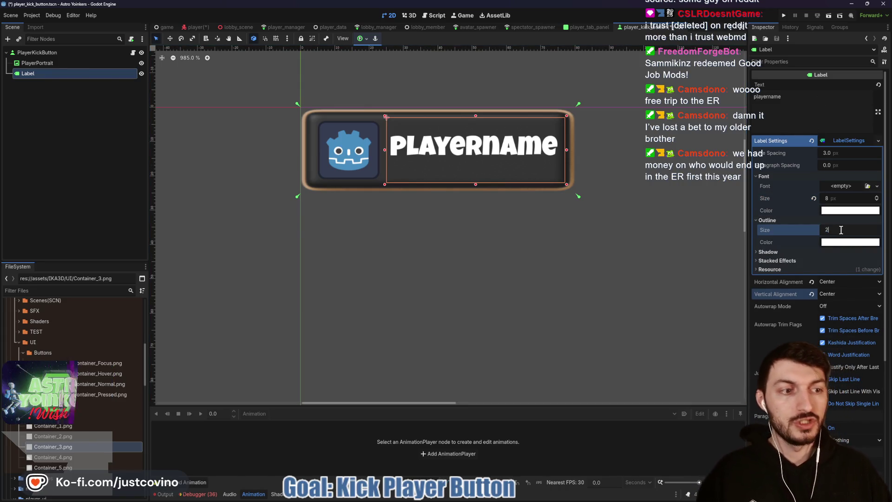
{"action": "type", "text": "2"}
{"action": "left_click", "coordinate": [848, 242]}
{"action": "type", "text": "000"}
{"action": "key", "text": "Return"}
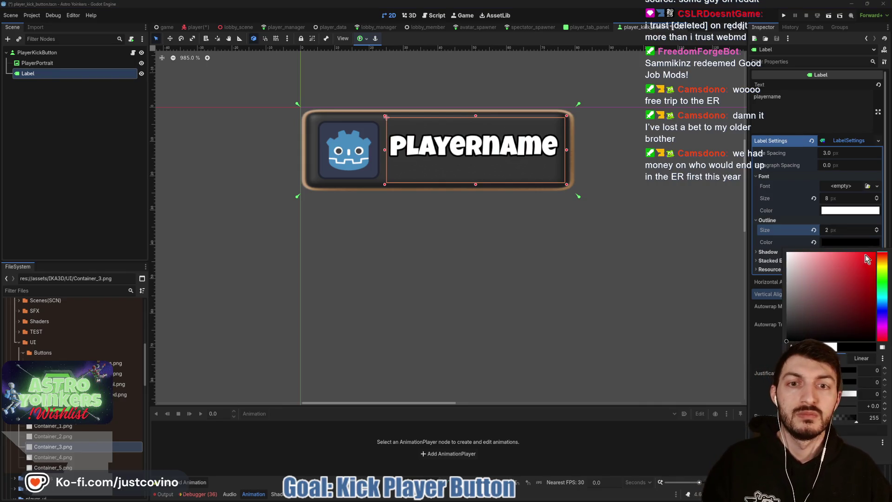
{"action": "left_click", "coordinate": [848, 241]}
{"action": "left_click", "coordinate": [834, 141]}
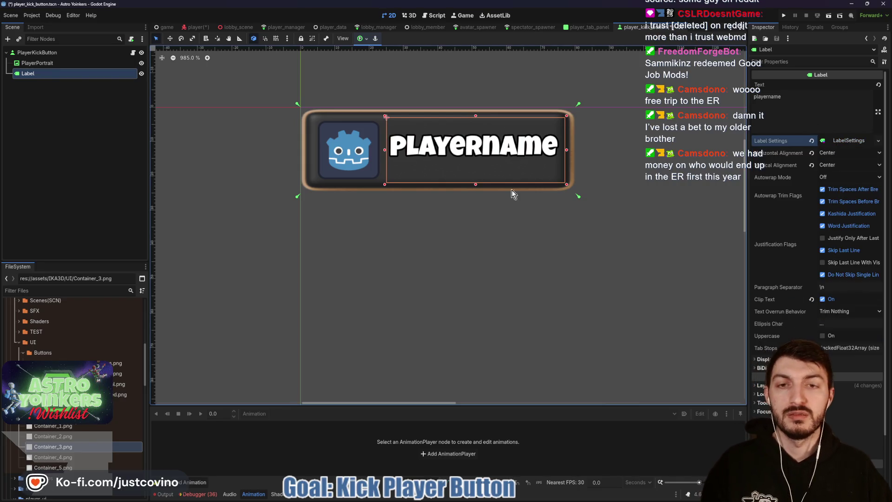
Set the Mouse Filter to Ignore on PlayerPortrait
{"action": "scroll", "coordinate": [780, 332], "scroll_direction": "down", "scroll_amount": 3}
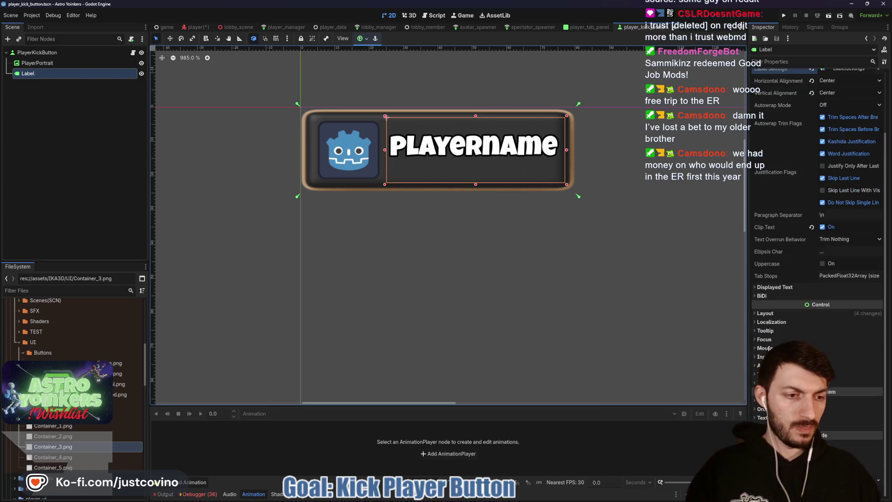
{"action": "left_click", "coordinate": [765, 348]}
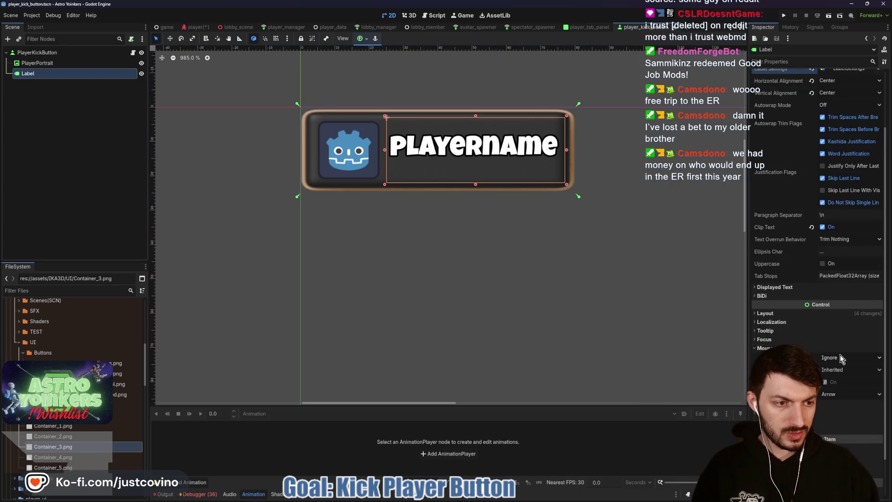
{"action": "left_click", "coordinate": [37, 62]}
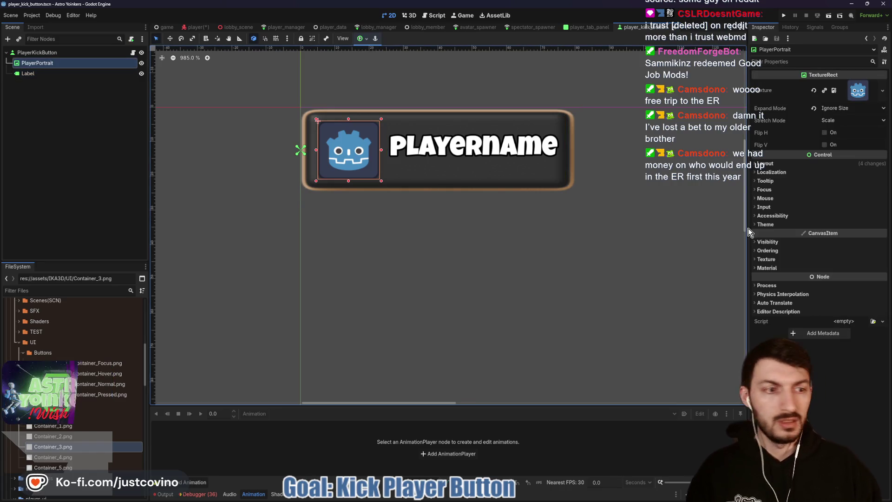
{"action": "left_click", "coordinate": [765, 198]}
{"action": "left_click", "coordinate": [853, 208]}
{"action": "left_click", "coordinate": [836, 241]}
Rename the Label to PlayerNameLabel and open the PlayerKickButton script
{"action": "double_click", "coordinate": [49, 75]}
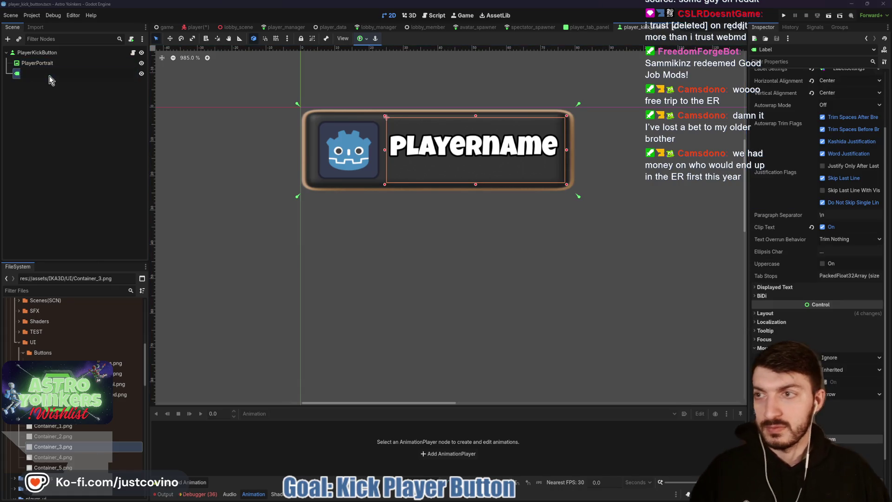
{"action": "type", "text": "PlayerNameLabel"}
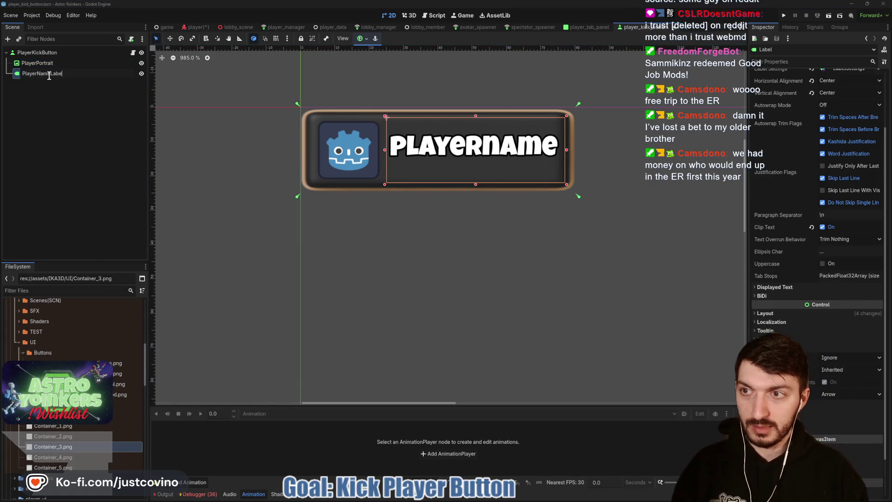
{"action": "key", "text": "Return"}
{"action": "left_click", "coordinate": [117, 52]}
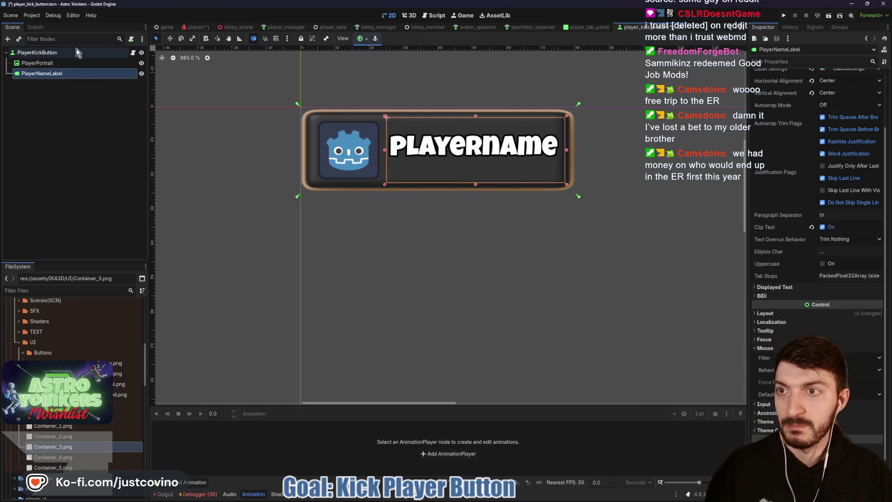
{"action": "left_click", "coordinate": [133, 52]}
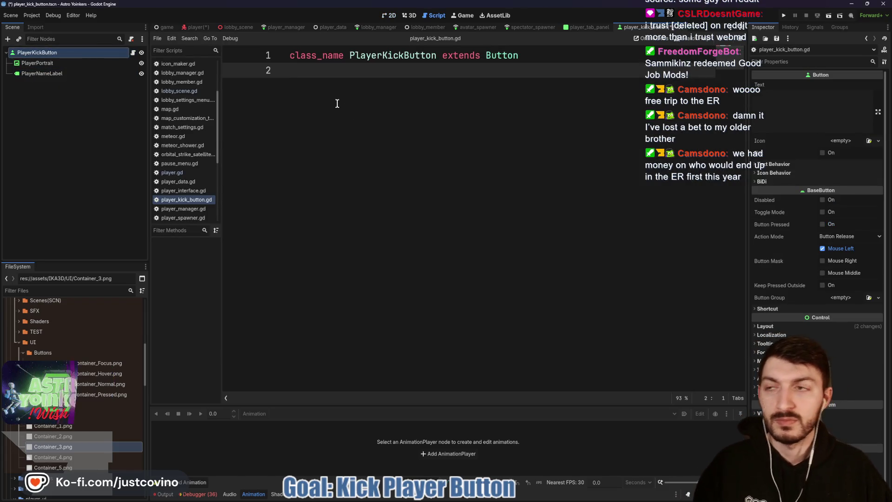
{"action": "key", "text": "ctrl+s"}
{"action": "key", "text": "Return"}
{"action": "key", "text": "Return"}
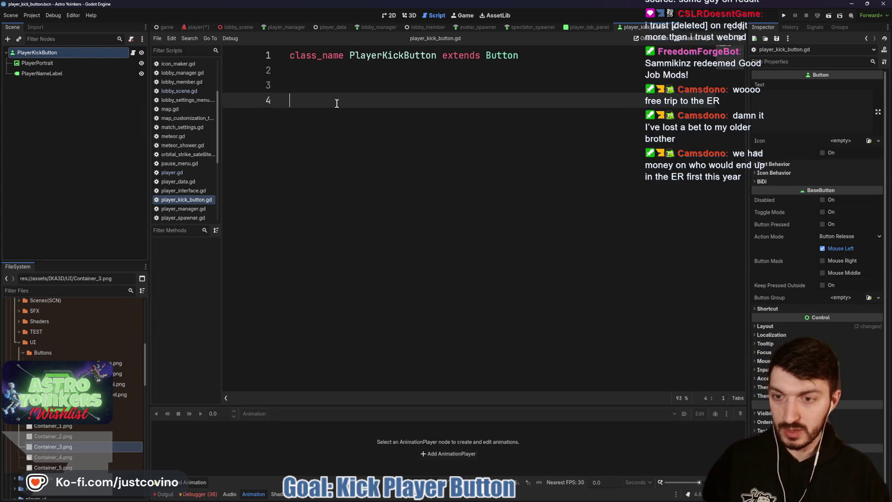
{"action": "left_click", "coordinate": [42, 65]}
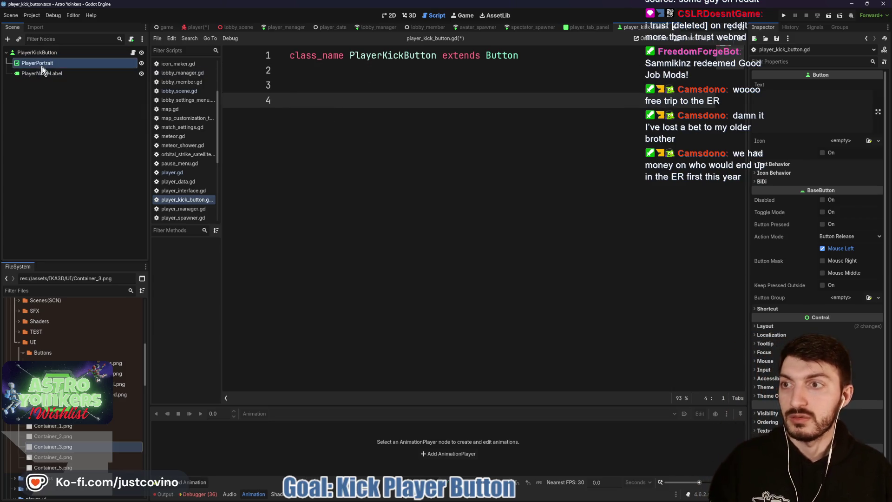
{"action": "left_click", "coordinate": [46, 73], "text": "shift"}
{"action": "left_click_drag", "start_coordinate": [69, 73], "coordinate": [293, 101]}
{"action": "key", "text": "ctrl+z"}
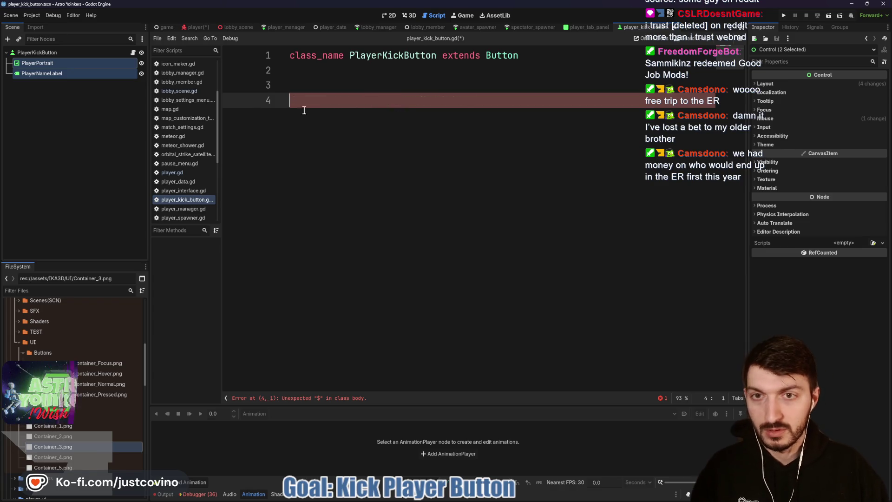
{"action": "left_click_drag", "start_coordinate": [80, 74], "coordinate": [301, 101]}
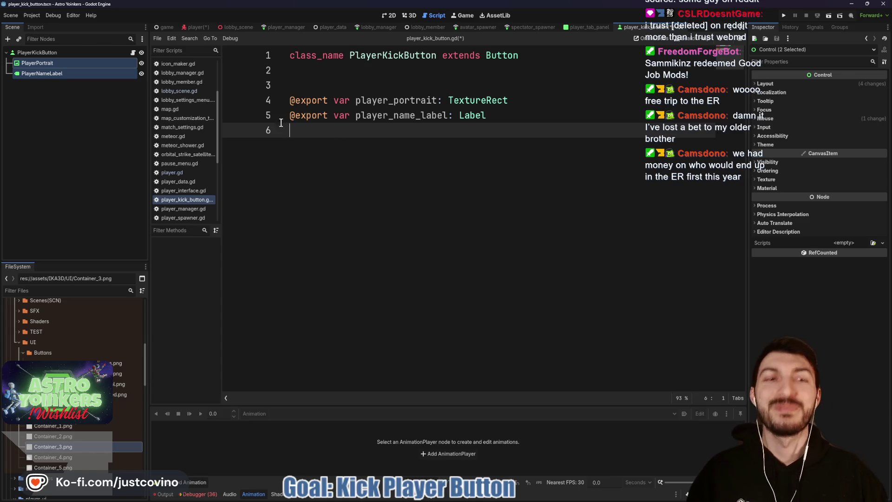
{"action": "left_click", "coordinate": [71, 52]}
Remove the extra blank line, save the script, and switch to player_tab_panel.gd
{"action": "key", "text": "ctrl+s"}
{"action": "left_click", "coordinate": [318, 84]}
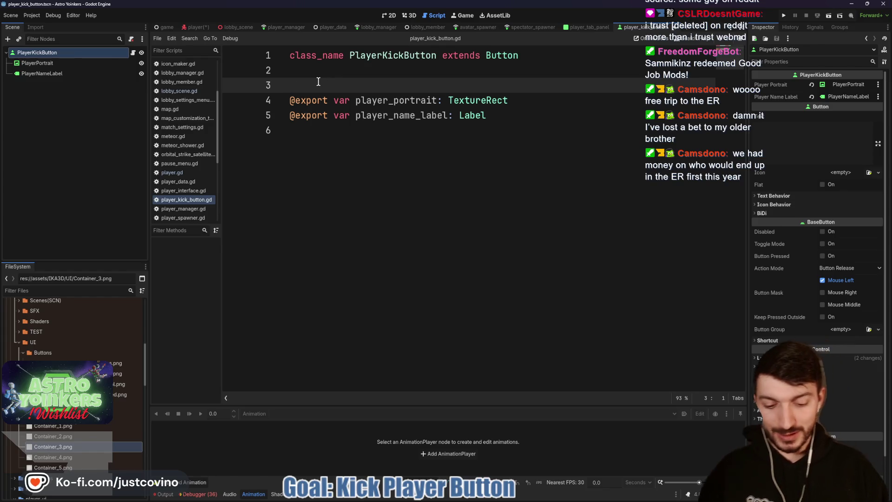
{"action": "key", "text": "BackSpace"}
{"action": "key", "text": "ctrl+s"}
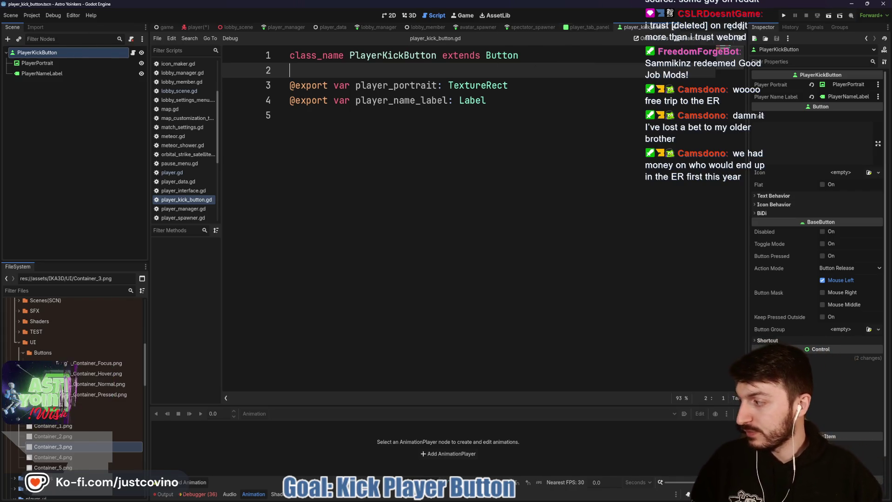
{"action": "left_click", "coordinate": [574, 29]}
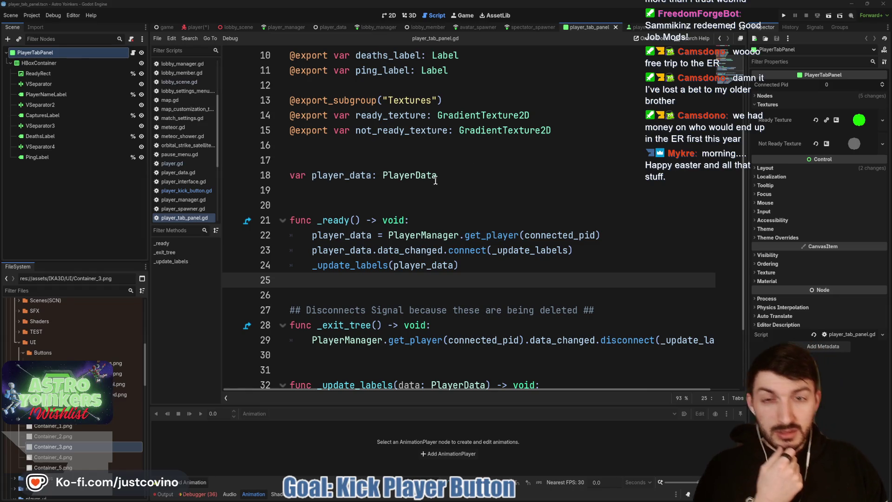
{"action": "scroll", "coordinate": [436, 180], "scroll_direction": "up", "scroll_amount": 2}
{"action": "scroll", "coordinate": [424, 190], "scroll_direction": "up", "scroll_amount": 1}
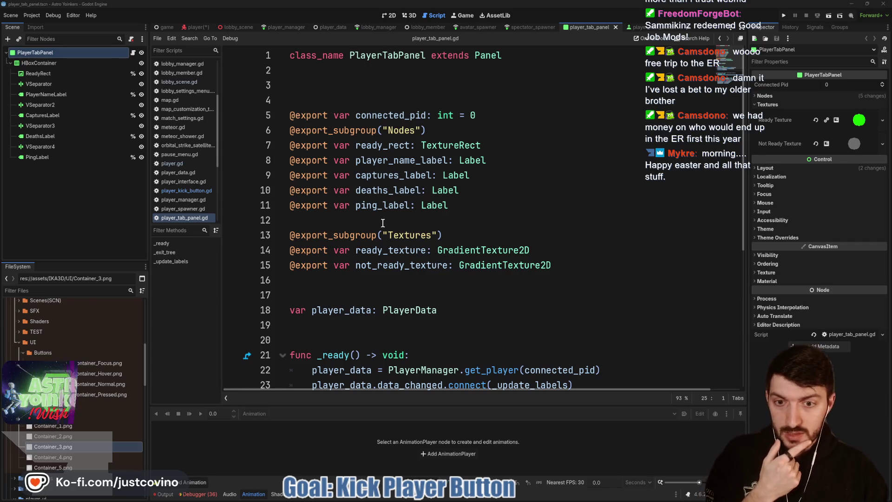
{"action": "scroll", "coordinate": [418, 218], "scroll_direction": "down", "scroll_amount": 3}
{"action": "scroll", "coordinate": [369, 227], "scroll_direction": "up", "scroll_amount": 3}
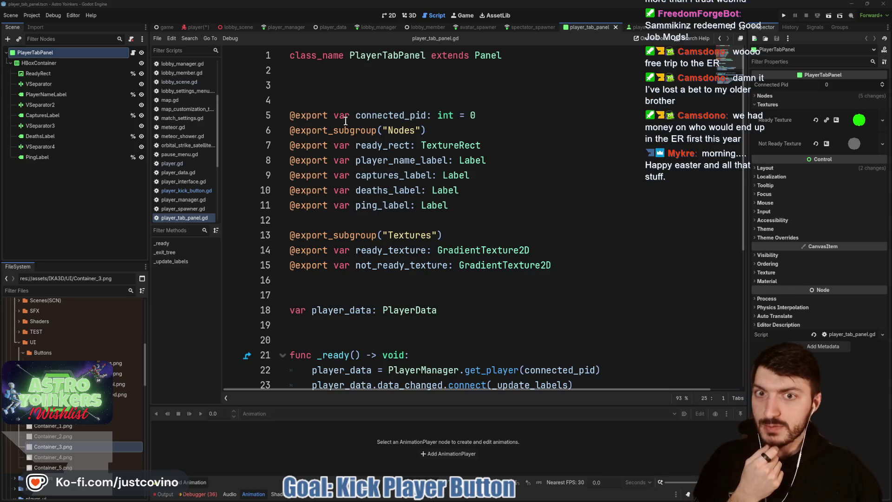
{"action": "left_click", "coordinate": [659, 28]}
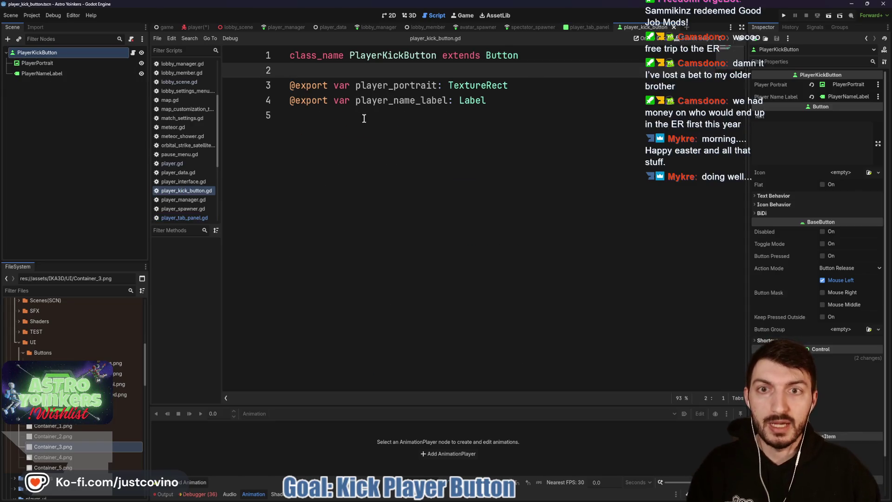
{"action": "key", "text": "Return"}
{"action": "key", "text": "Return"}
{"action": "key", "text": "Return"}
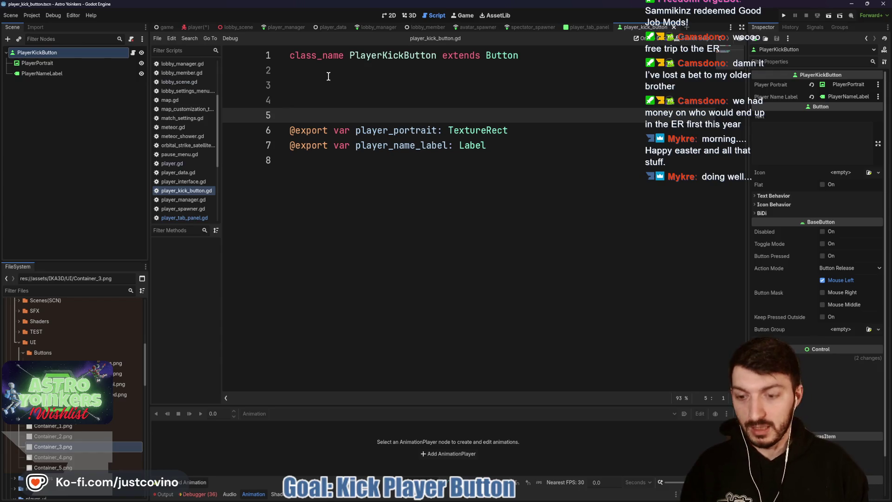
{"action": "type", "text": "@export_s"}
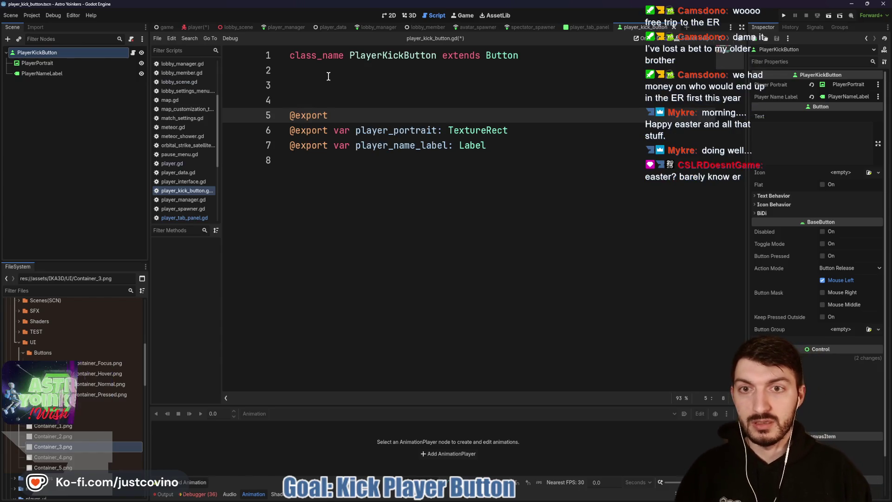
{"action": "key", "text": "Down"}
{"action": "key", "text": "Return"}
{"action": "type", "text": "\""}
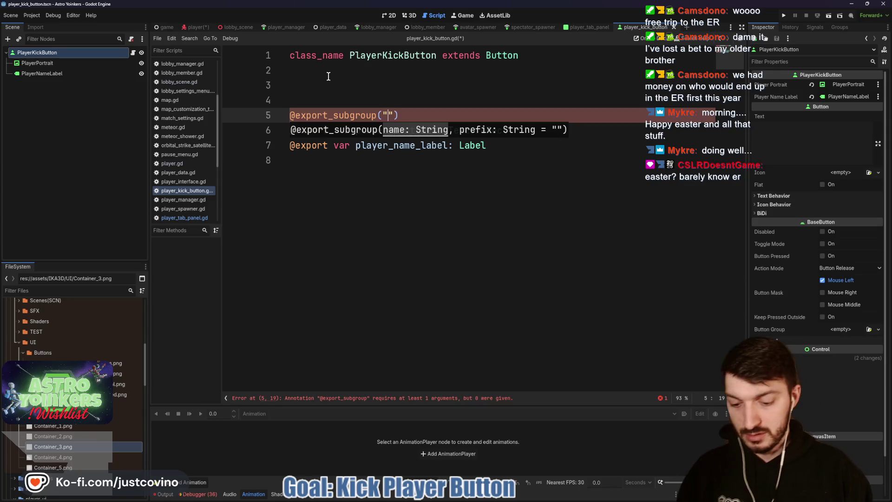
{"action": "type", "text": "Nodes"}
{"action": "left_click", "coordinate": [438, 98]}
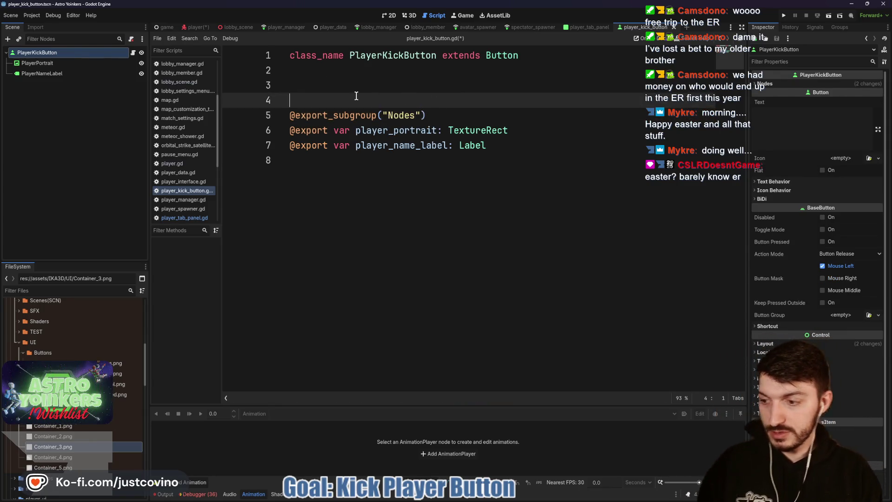
{"action": "type", "text": "@export"}
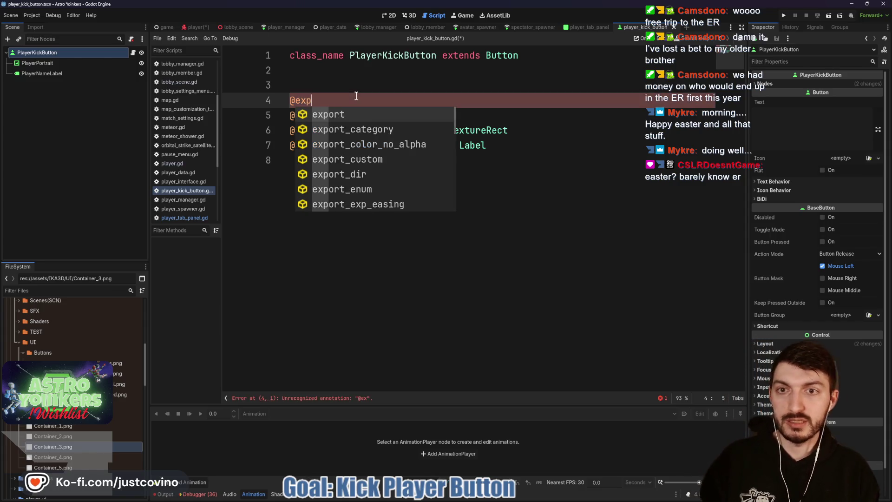
{"action": "type", "text": " var connect"}
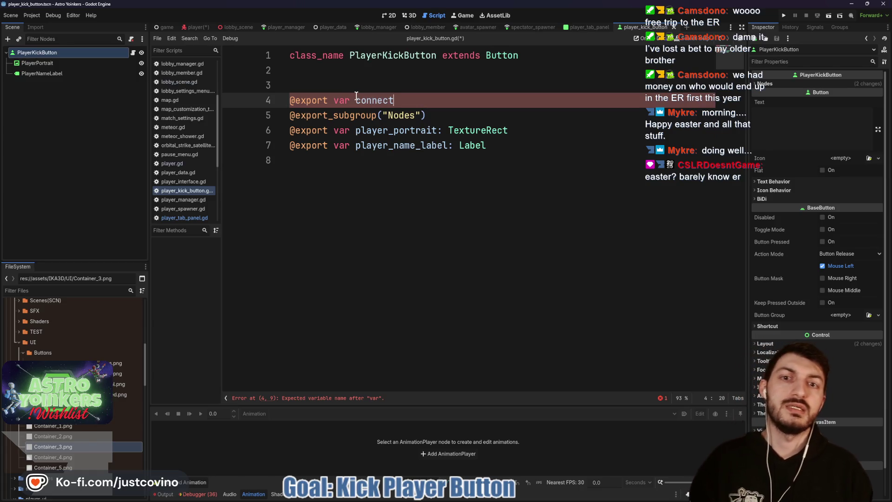
{"action": "type", "text": " in"}
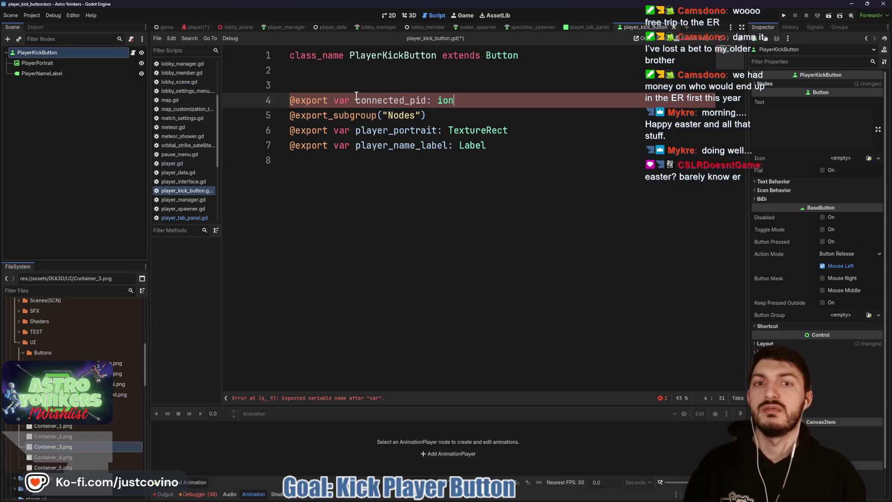
{"action": "type", "text": "d"}
{"action": "key", "text": "BackSpace"}
{"action": "key", "text": "BackSpace"}
{"action": "type", "text": "nt"}
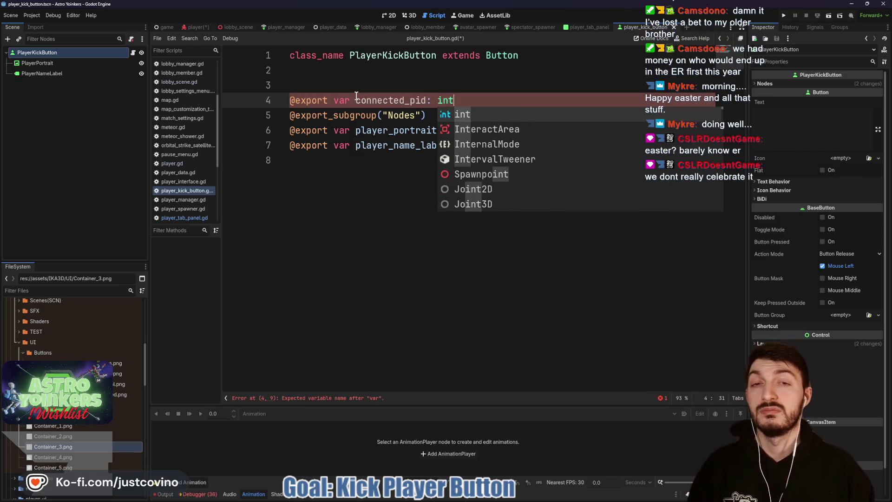
{"action": "left_click", "coordinate": [358, 90]}
{"action": "key", "text": "ctrl+s"}
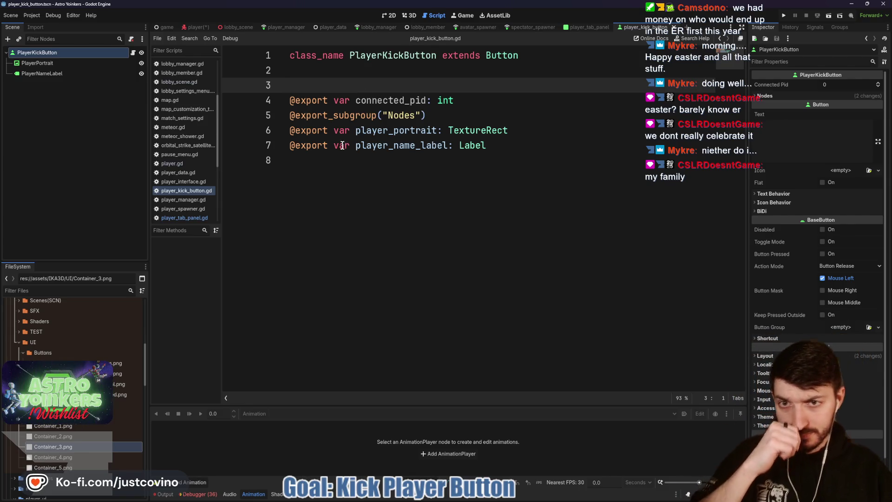
{"action": "left_click", "coordinate": [353, 171]}
Declare var player_data: PlayerData below the exports and save
{"action": "key", "text": "Return"}
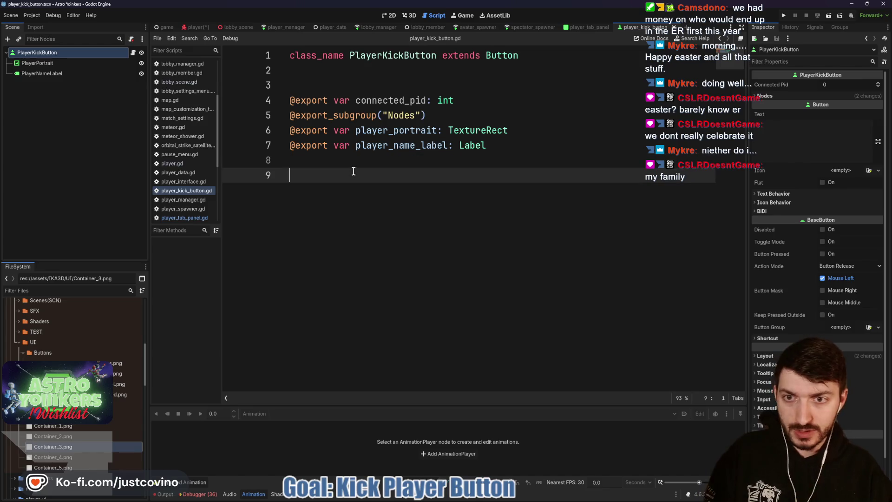
{"action": "type", "text": "var player_data"}
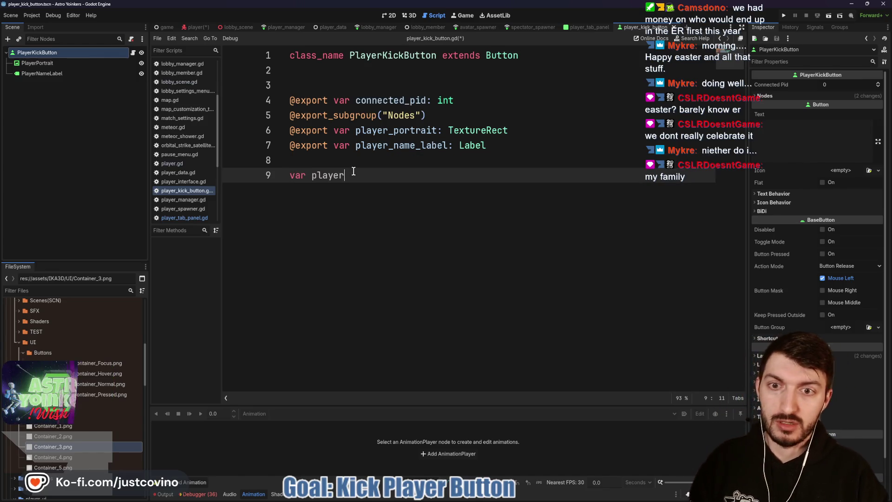
{"action": "type", "text": ": PlayerDa"}
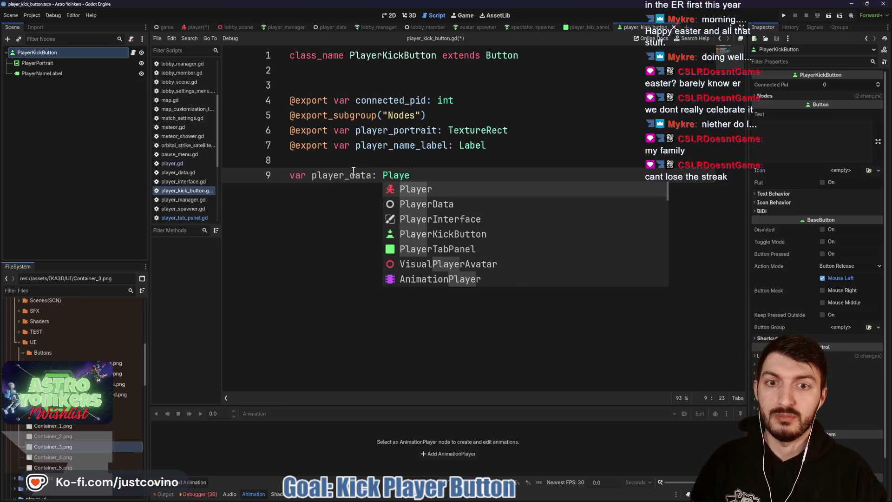
{"action": "key", "text": "Return"}
{"action": "key", "text": "ctrl+s"}
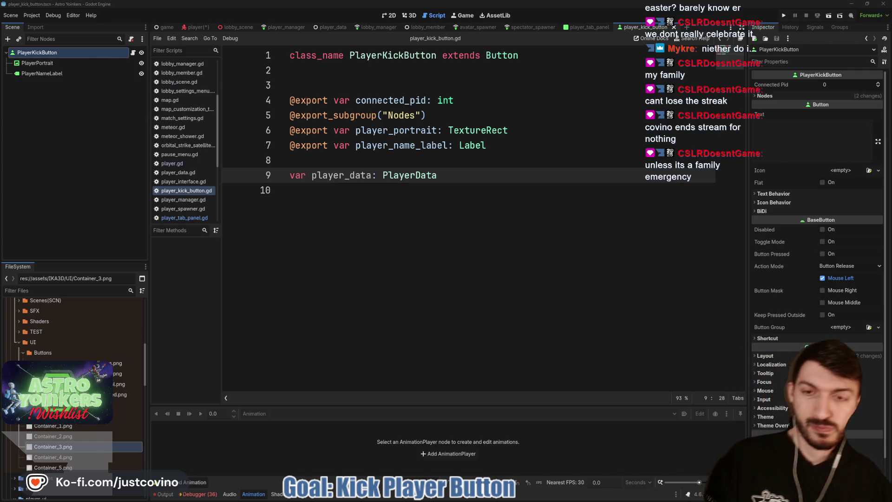
Add an empty func _ready() -> void: with a blank line before it, then view player_tab_panel.gd
{"action": "left_click", "coordinate": [343, 190]}
{"action": "key", "text": "Return"}
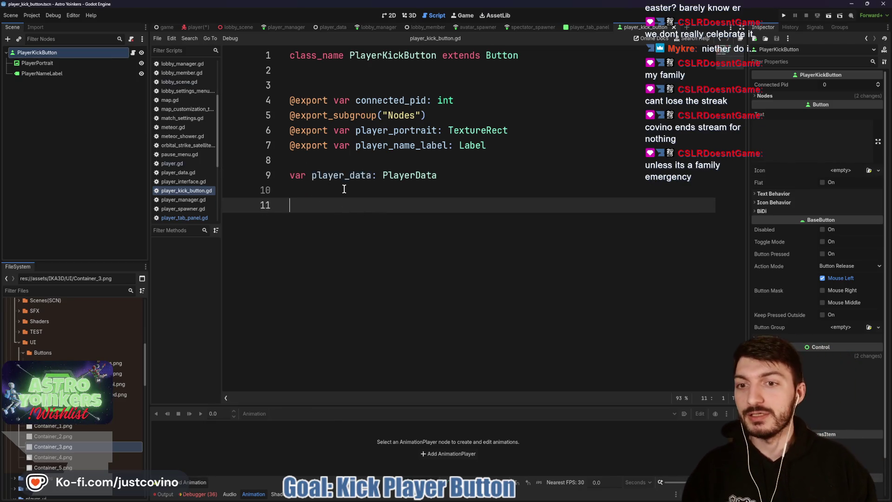
{"action": "type", "text": "func "}
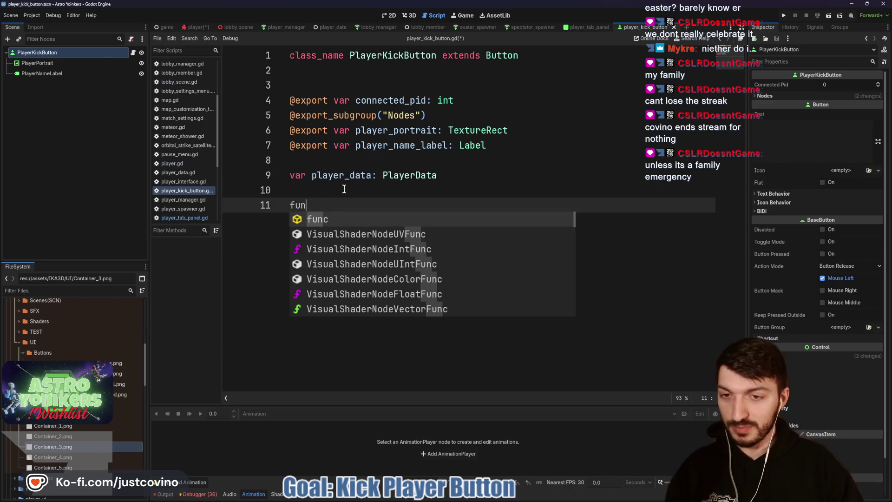
{"action": "type", "text": "_r"}
{"action": "key", "text": "Return"}
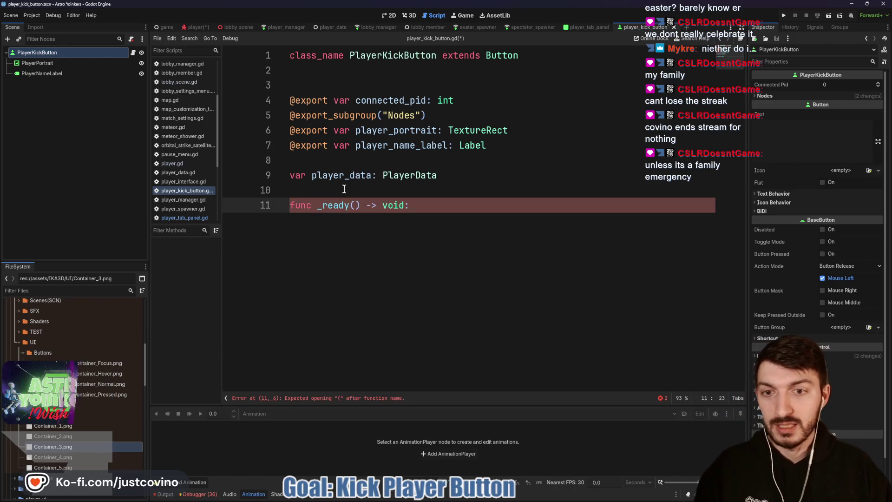
{"action": "key", "text": "Return"}
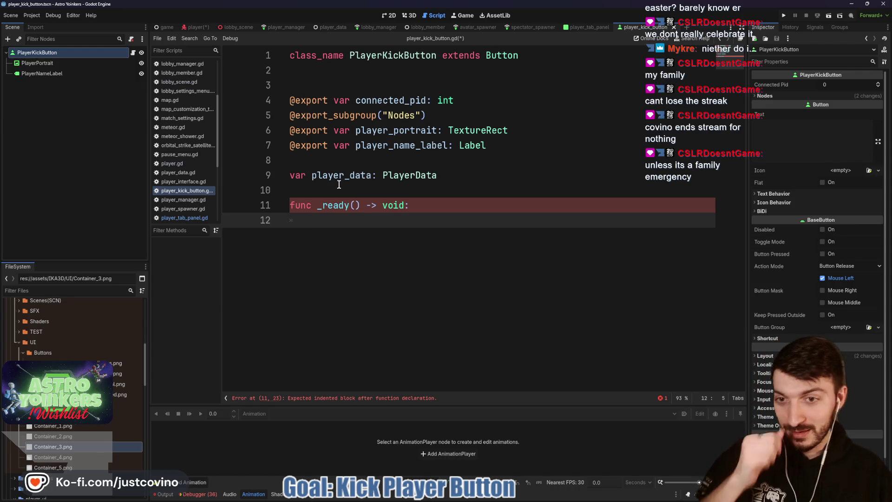
{"action": "left_click", "coordinate": [338, 186]}
{"action": "key", "text": "Return"}
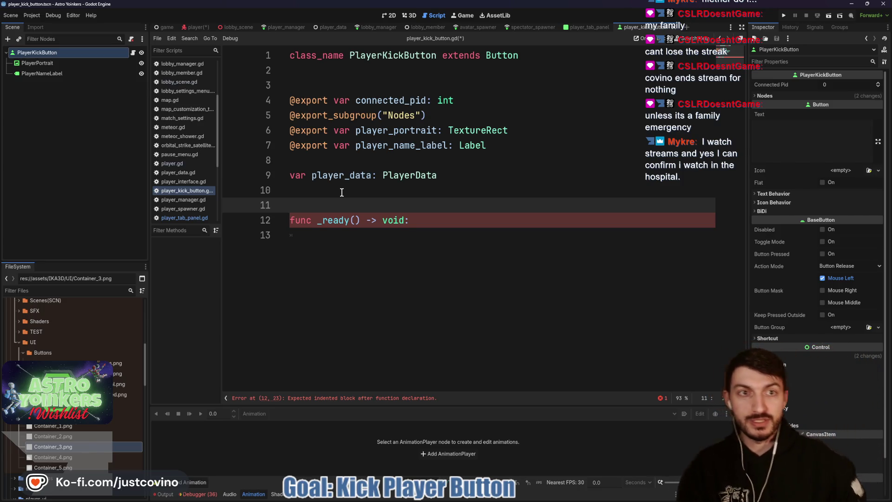
{"action": "left_click", "coordinate": [581, 29]}
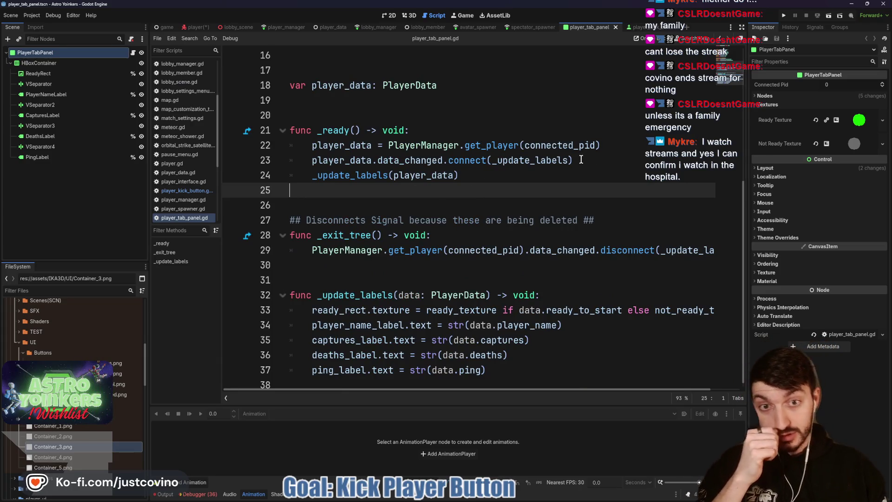
Paste the player_data = PlayerManager.get_player(connected_pid) line, indented, into _ready and save
{"action": "left_click_drag", "start_coordinate": [600, 145], "coordinate": [304, 144]}
{"action": "key", "text": "ctrl+c"}
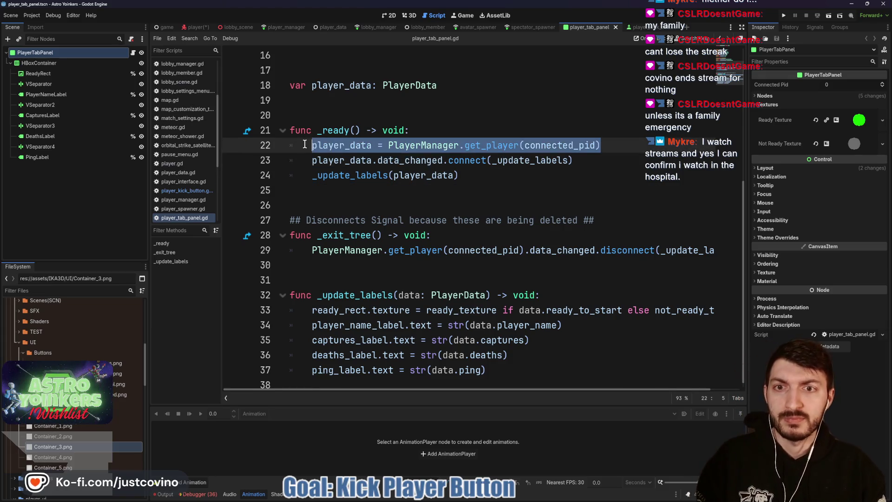
{"action": "left_click", "coordinate": [647, 29]}
{"action": "left_click", "coordinate": [381, 232]}
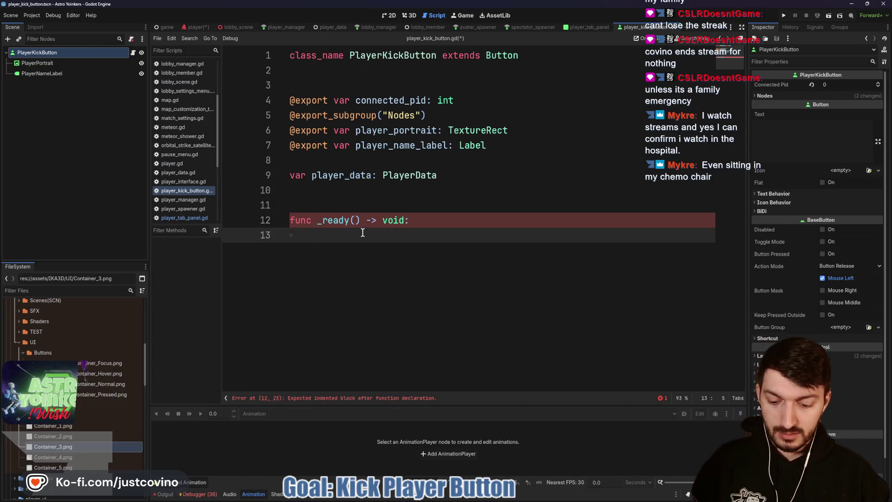
{"action": "key", "text": "ctrl+v"}
{"action": "left_click", "coordinate": [277, 240]}
{"action": "key", "text": "Tab"}
{"action": "key", "text": "ctrl+s"}
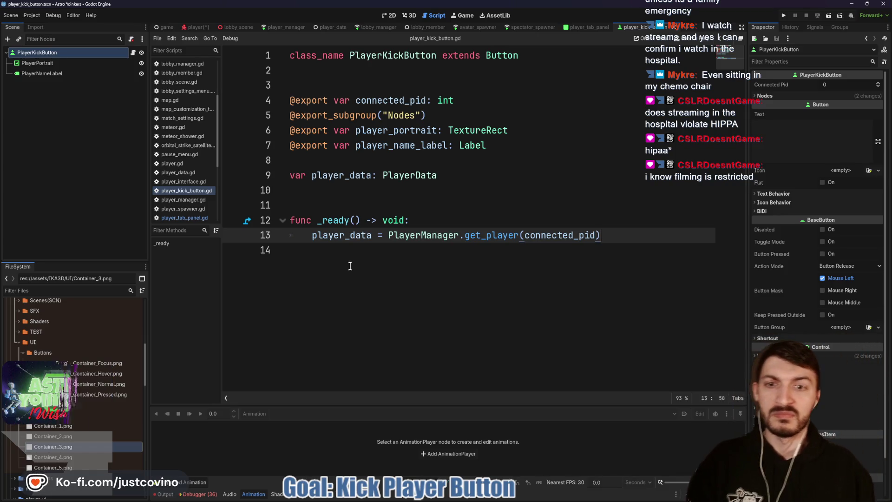
{"action": "key", "text": "ctrl+s"}
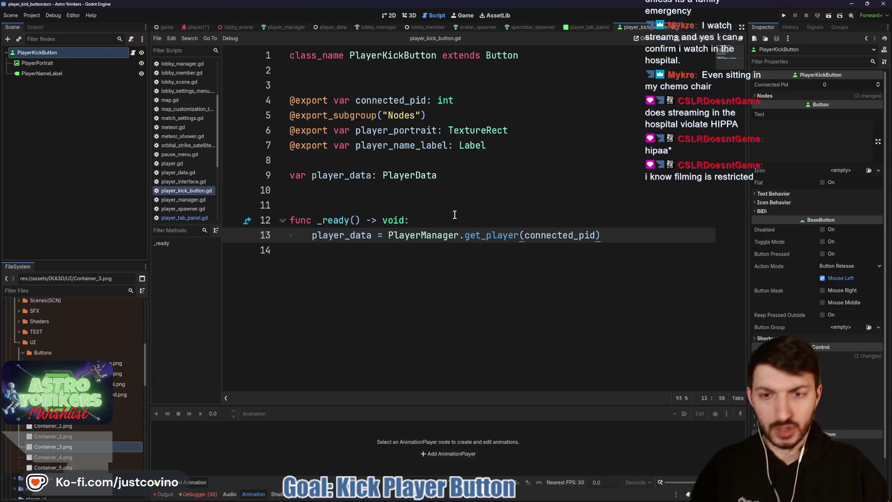
After checking PlayerTabPanel, start a func _update_button at the end of the script
{"action": "left_click", "coordinate": [447, 201]}
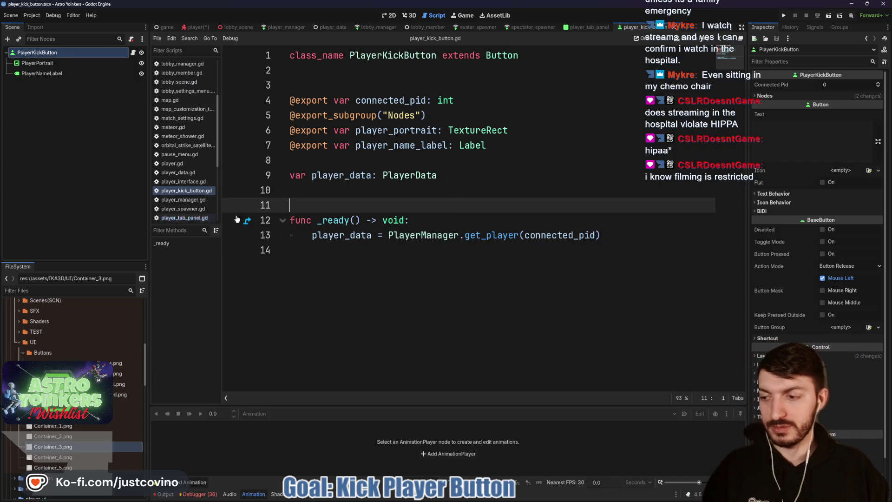
{"action": "left_click", "coordinate": [575, 25]}
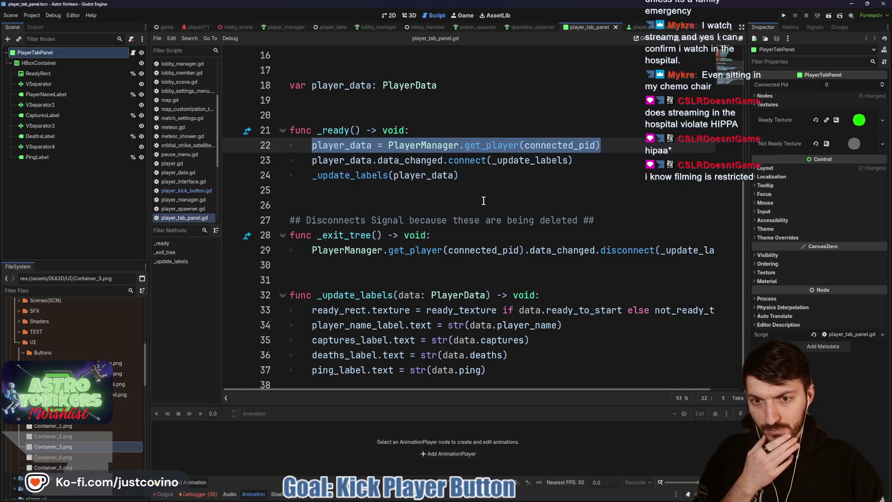
{"action": "left_click", "coordinate": [638, 27]}
{"action": "left_click", "coordinate": [357, 273]}
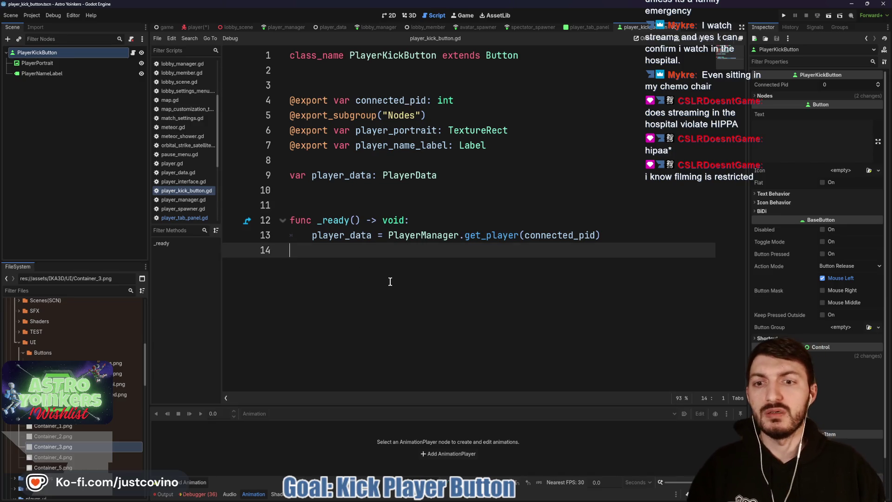
{"action": "key", "text": "Return"}
{"action": "key", "text": "Return"}
{"action": "type", "text": "func"}
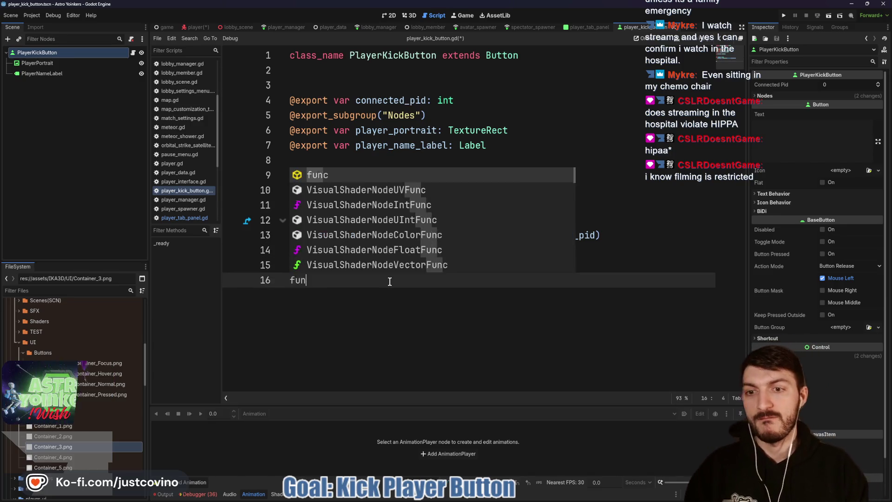
{"action": "type", "text": " _up"}
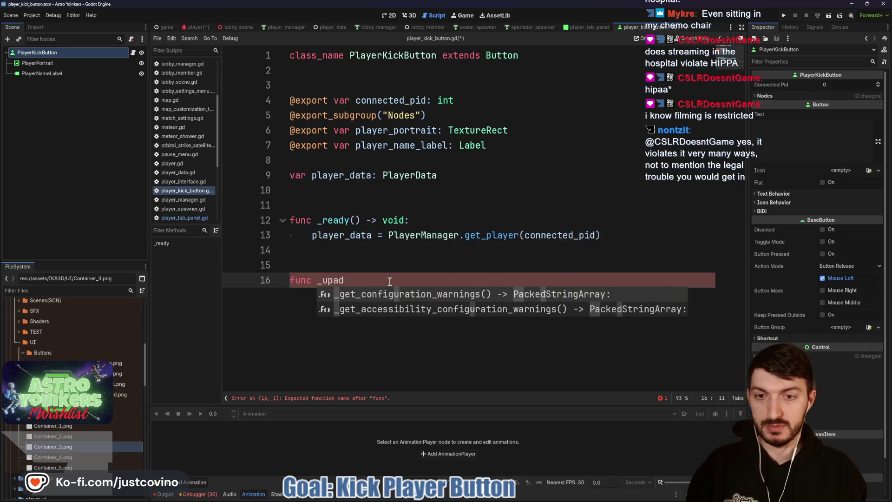
{"action": "type", "text": "date"}
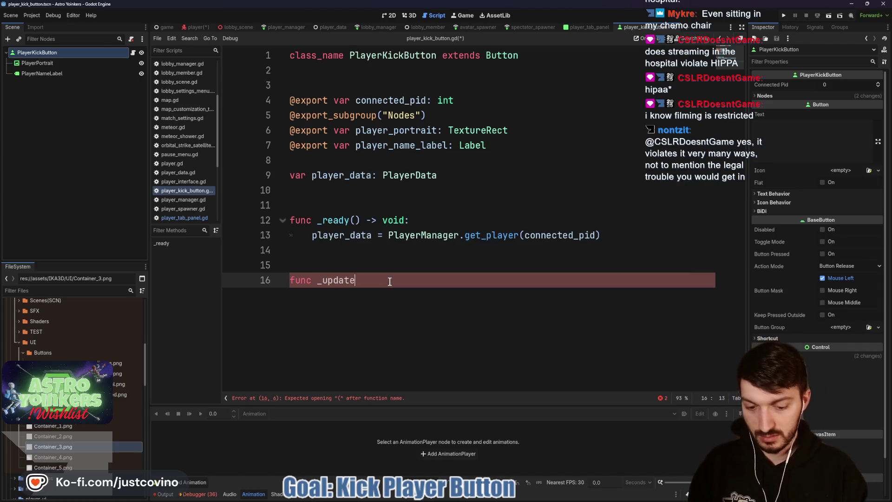
{"action": "type", "text": "_button"}
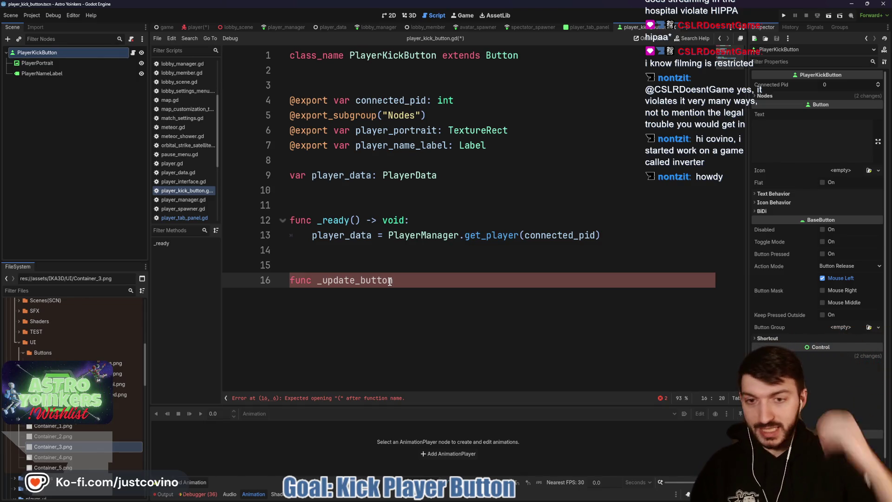
Finish the signature as func _update_button() -> void: and begin its body with player_portrait.texture =
{"action": "type", "text": "() -> void"}
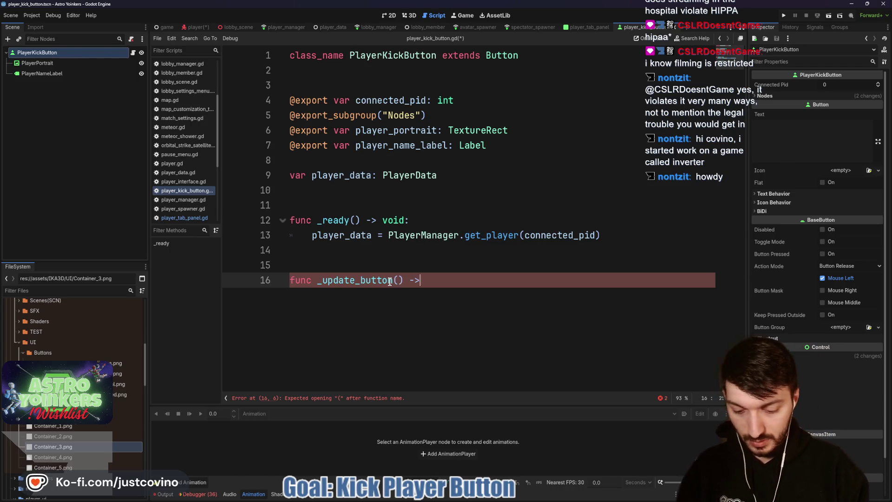
{"action": "type", "text": ":"}
{"action": "key", "text": "Return"}
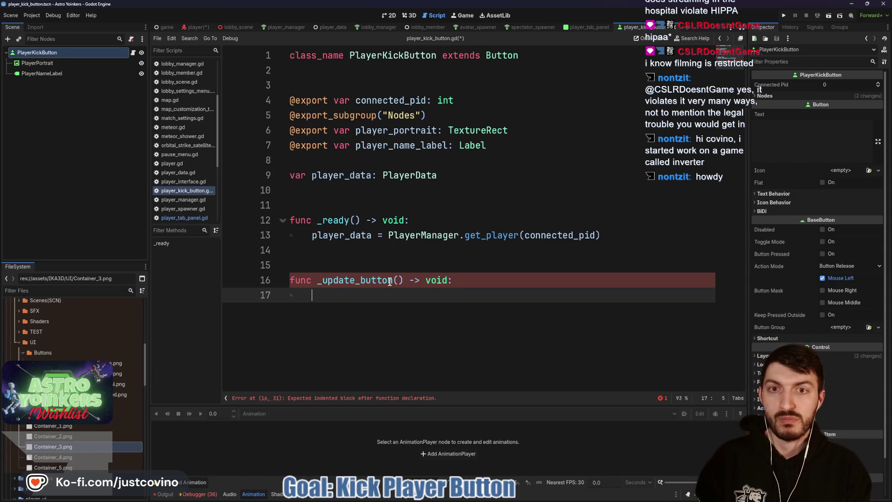
{"action": "type", "text": "player"}
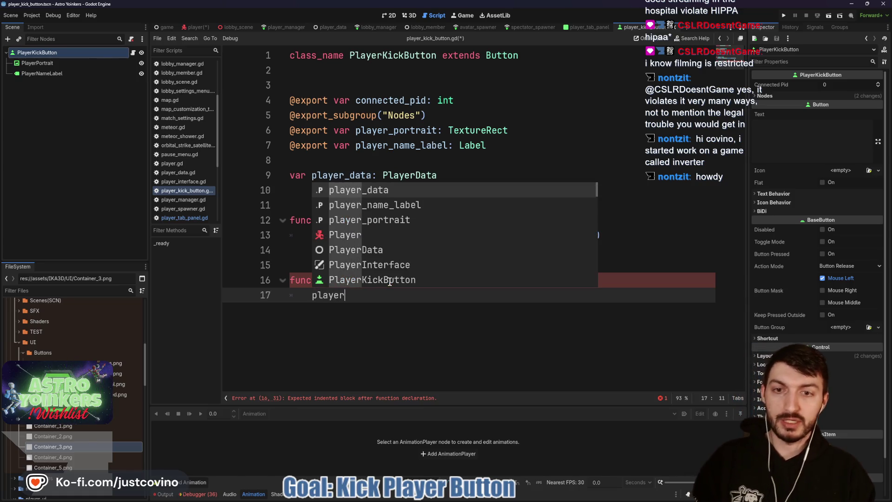
{"action": "key", "text": "Down"}
{"action": "key", "text": "Down"}
{"action": "key", "text": "Return"}
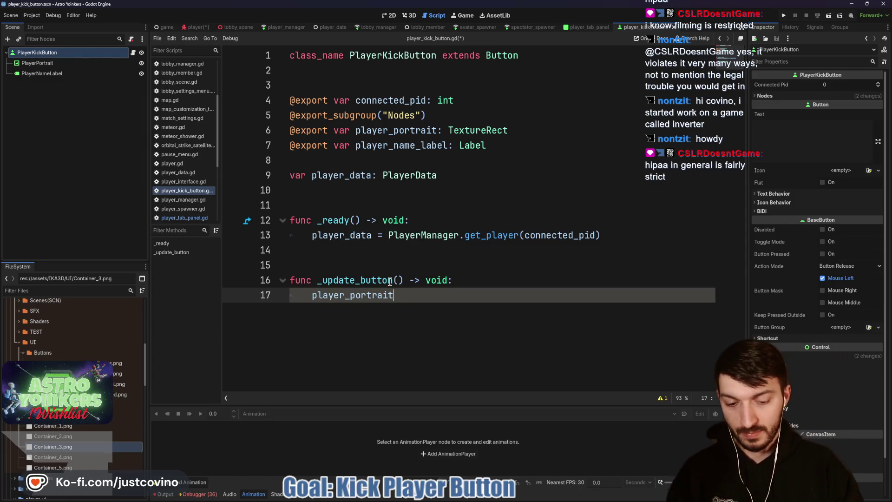
{"action": "type", "text": ".texture"}
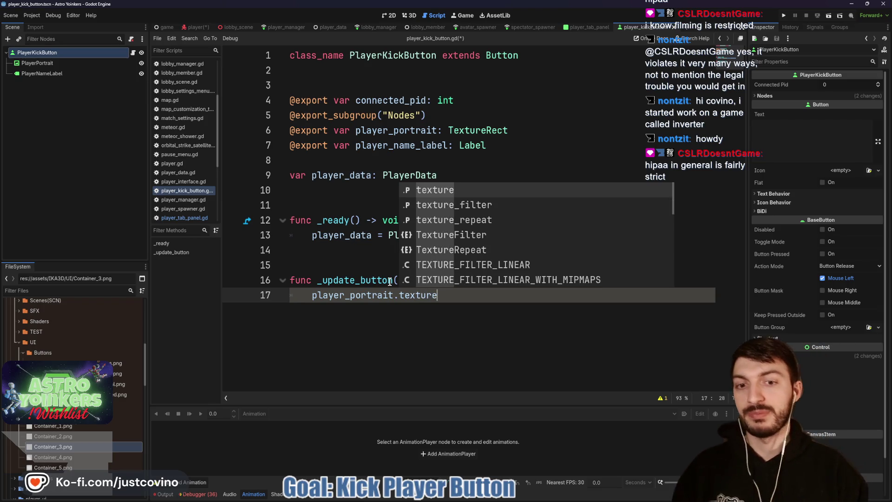
{"action": "type", "text": " ="}
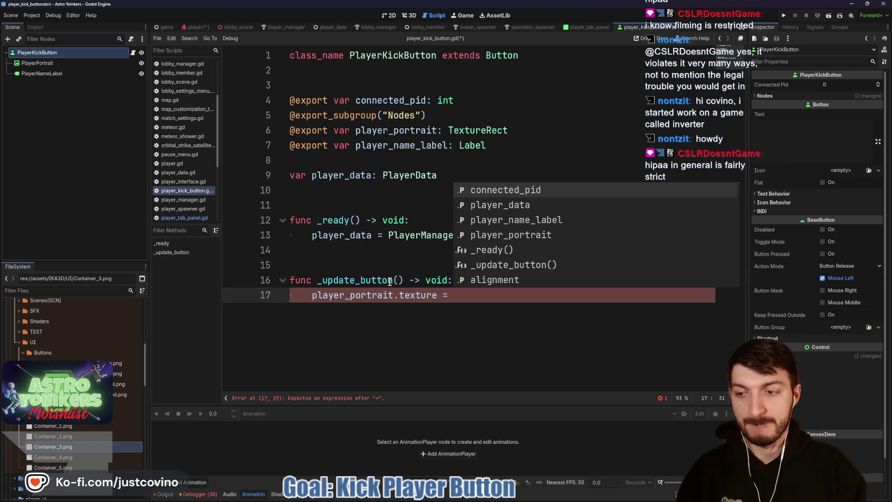
Set line 17's player_portrait.texture to Steam.getPlayerAvatar(), picked from the Steam method suggestions
{"action": "type", "text": "Steam."}
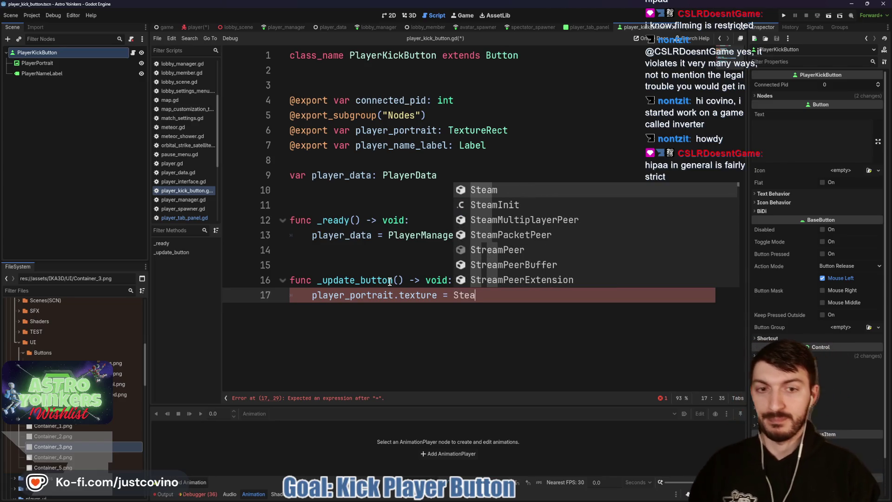
{"action": "type", "text": "get_per"}
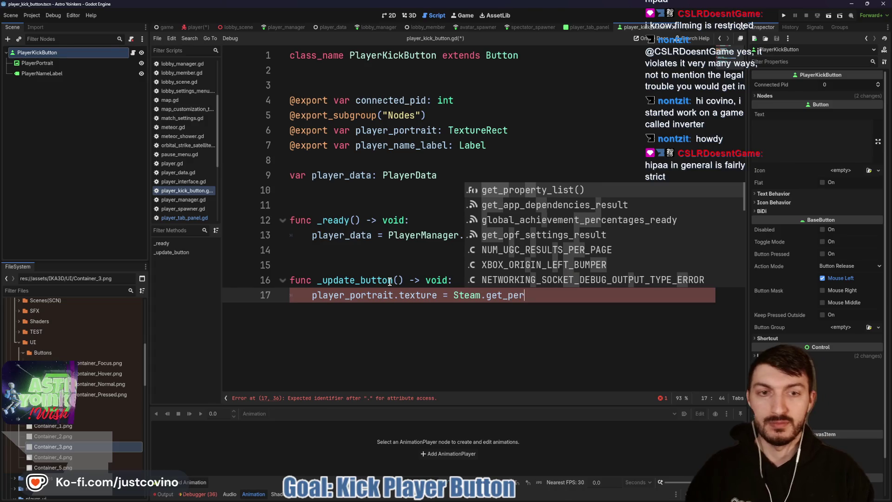
{"action": "key", "text": "BackSpace"}
{"action": "key", "text": "BackSpace"}
{"action": "type", "text": "Pers"}
{"action": "key", "text": "BackSpace"}
{"action": "key", "text": "BackSpace"}
{"action": "key", "text": "BackSpace"}
{"action": "key", "text": "BackSpace"}
{"action": "key", "text": "BackSpace"}
{"action": "type", "text": "t"}
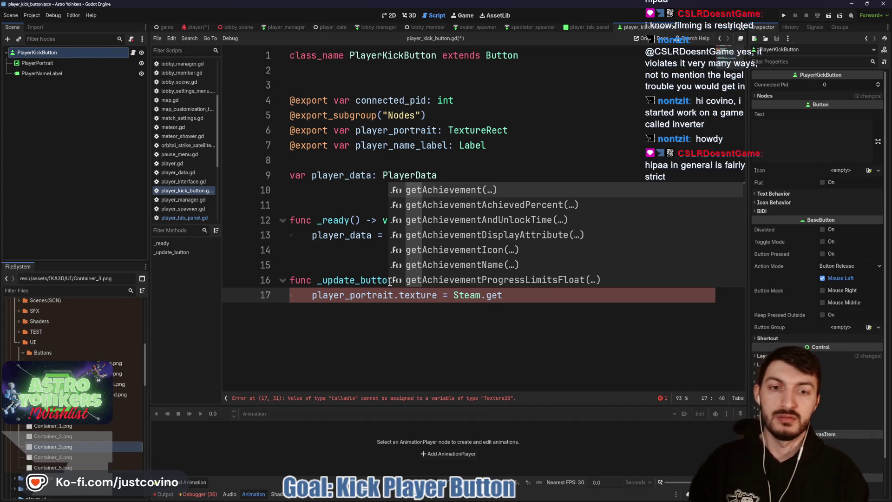
{"action": "key", "text": "Down"}
{"action": "key", "text": "Down"}
{"action": "key", "text": "Down"}
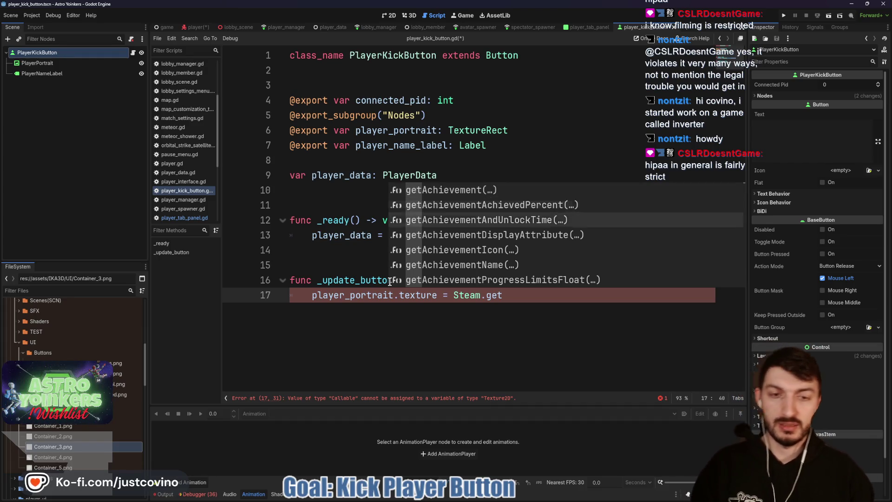
{"action": "key", "text": "Down"}
{"action": "key", "text": "Down"}
{"action": "key", "text": "Down"}
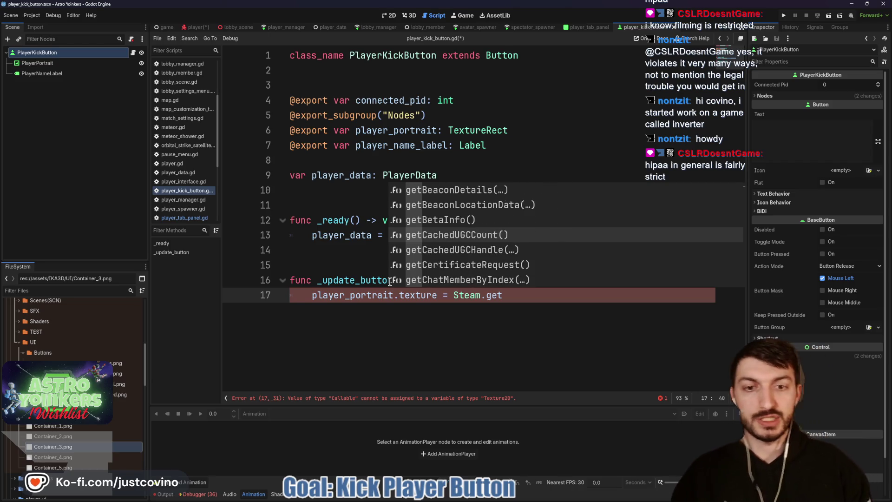
{"action": "key", "text": "Down"}
{"action": "key", "text": "Down"}
{"action": "key", "text": "Down"}
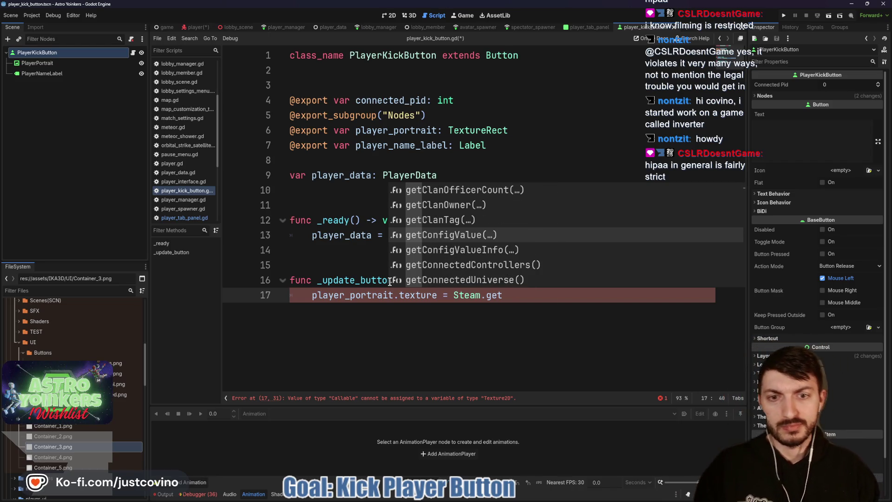
{"action": "key", "text": "Down"}
{"action": "key", "text": "Down"}
{"action": "key", "text": "Down"}
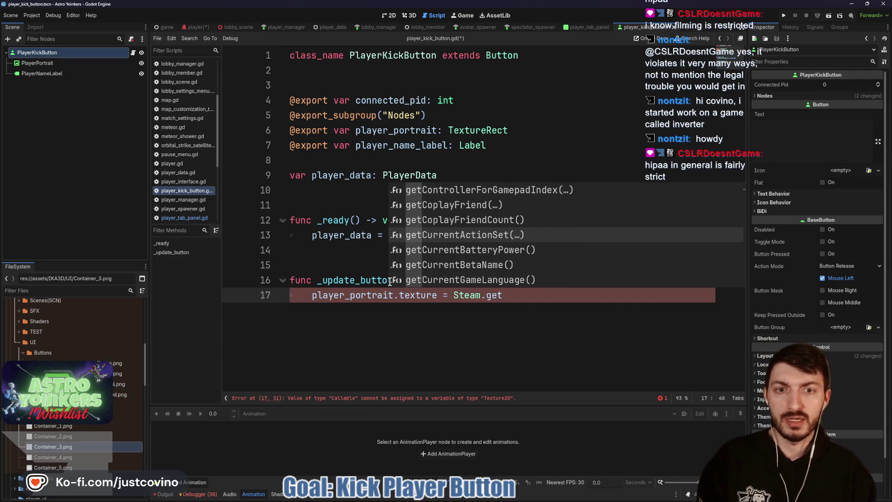
{"action": "key", "text": "Down"}
{"action": "key", "text": "Down"}
{"action": "key", "text": "Down"}
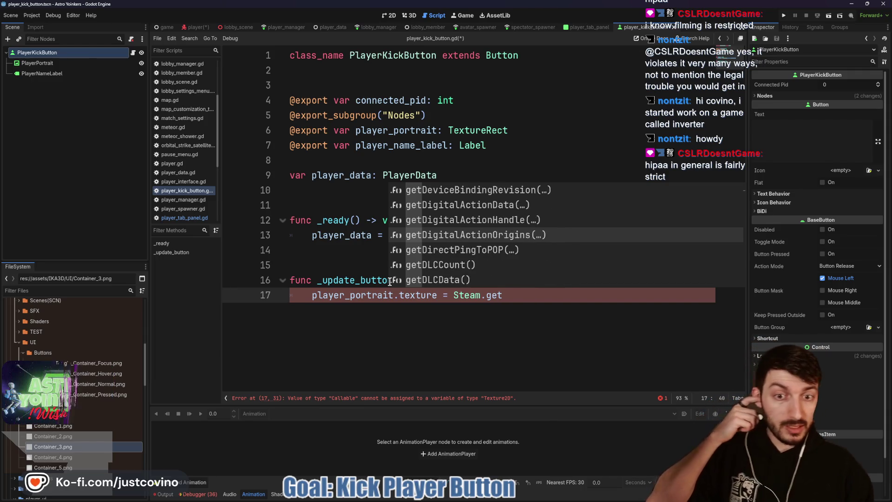
{"action": "key", "text": "Down"}
{"action": "key", "text": "Down"}
{"action": "key", "text": "Down"}
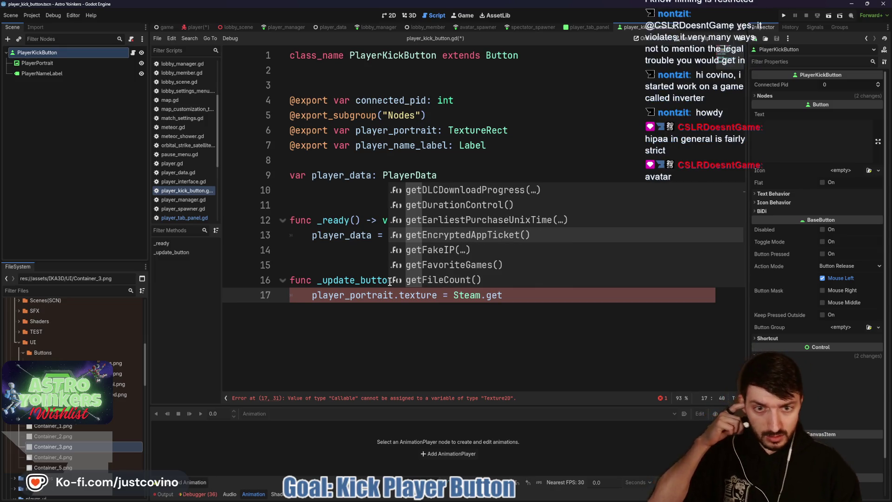
{"action": "key", "text": "Down"}
{"action": "key", "text": "Down"}
{"action": "key", "text": "Down"}
{"action": "key", "text": "Down"}
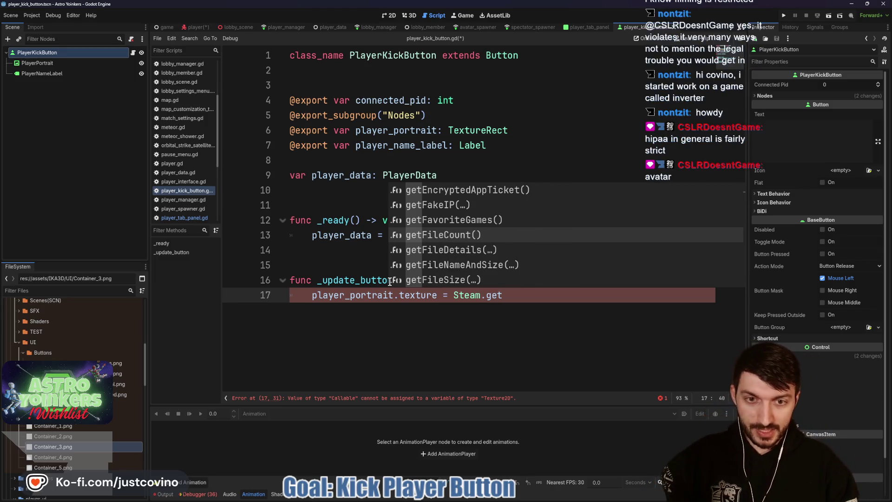
{"action": "key", "text": "Down"}
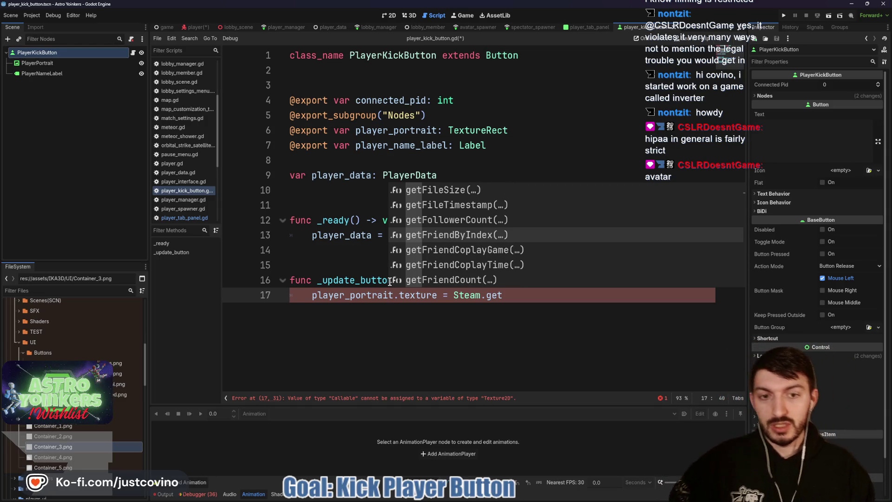
{"action": "type", "text": "Ava"}
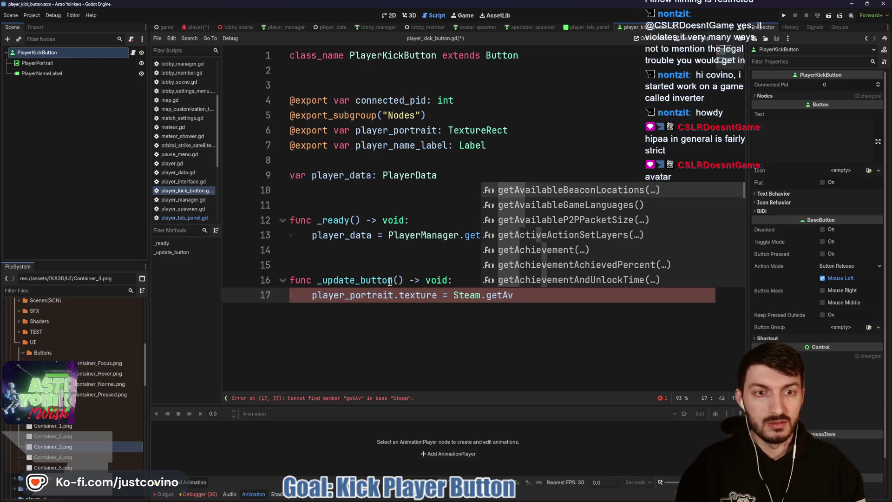
{"action": "type", "text": "t"}
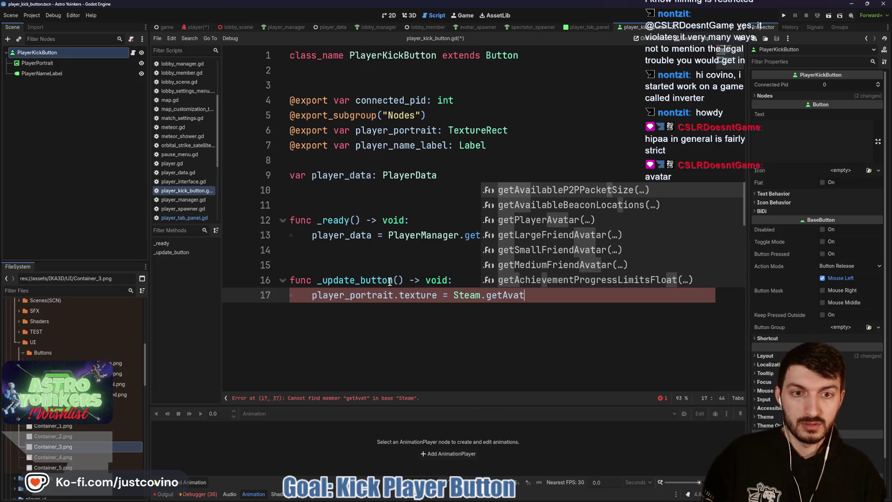
{"action": "key", "text": "Down"}
{"action": "key", "text": "Down"}
{"action": "key", "text": "Return"}
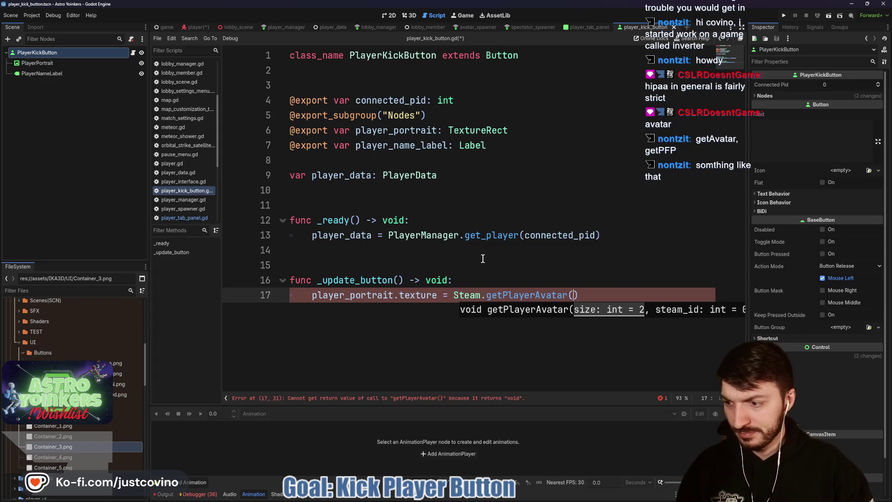
Pass size 1 to getPlayerAvatar and start a Steam.get_steam_id_for_peer_id( lookup as its second argument
{"action": "mouse_move", "coordinate": [509, 297]}
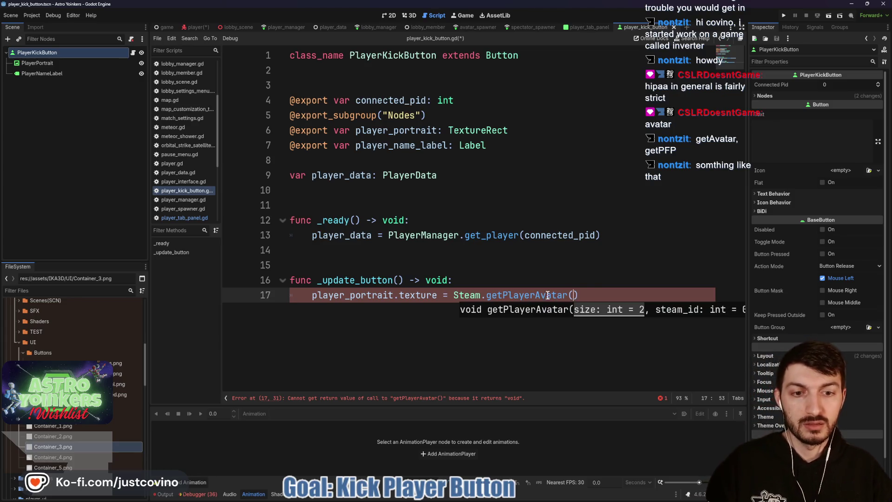
{"action": "type", "text": "1"}
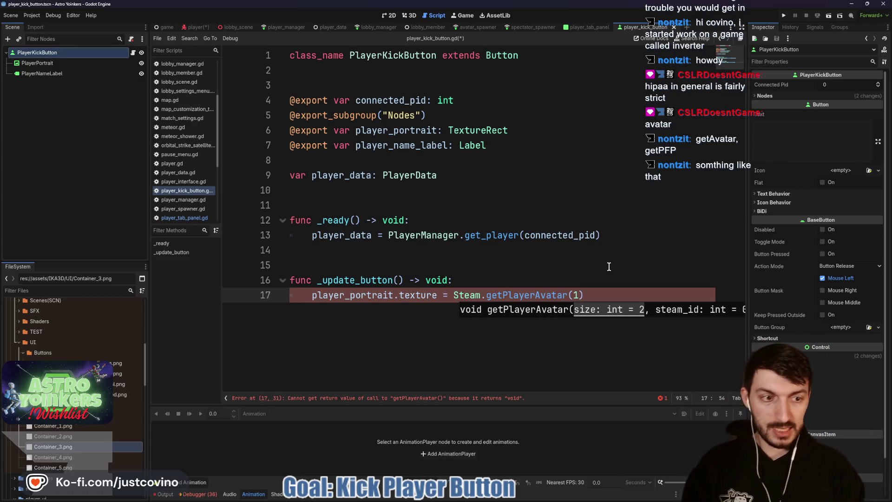
{"action": "type", "text": ", "}
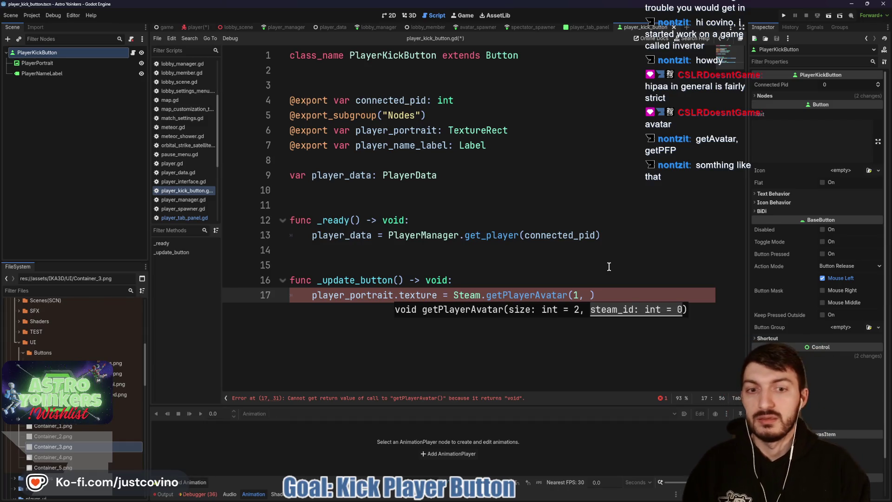
{"action": "type", "text": "plate"}
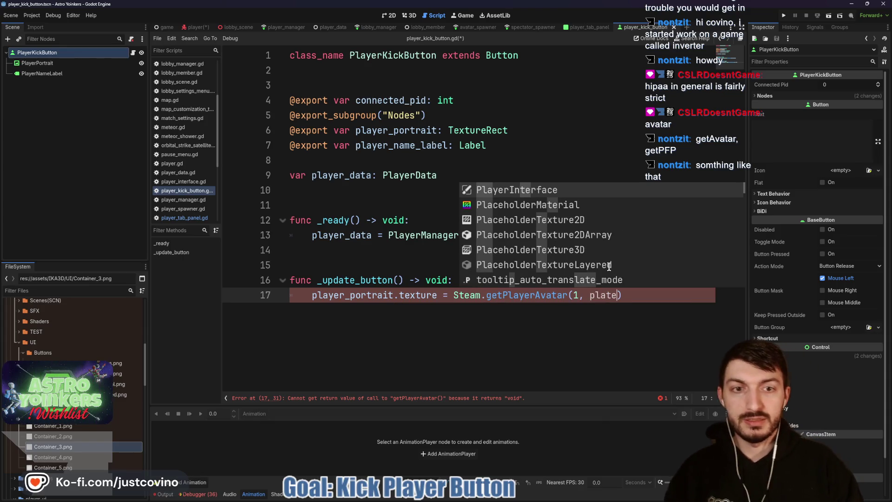
{"action": "key", "text": "BackSpace"}
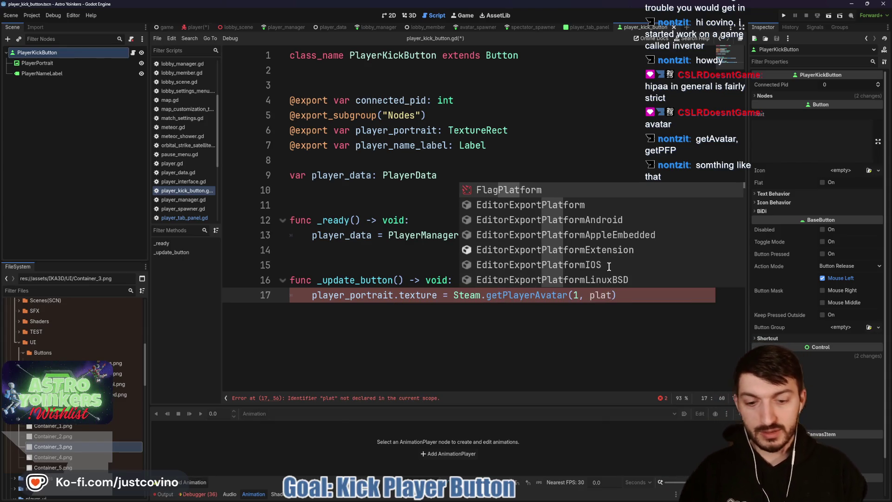
{"action": "key", "text": "BackSpace"}
{"action": "type", "text": "yer"}
{"action": "key", "text": "Return"}
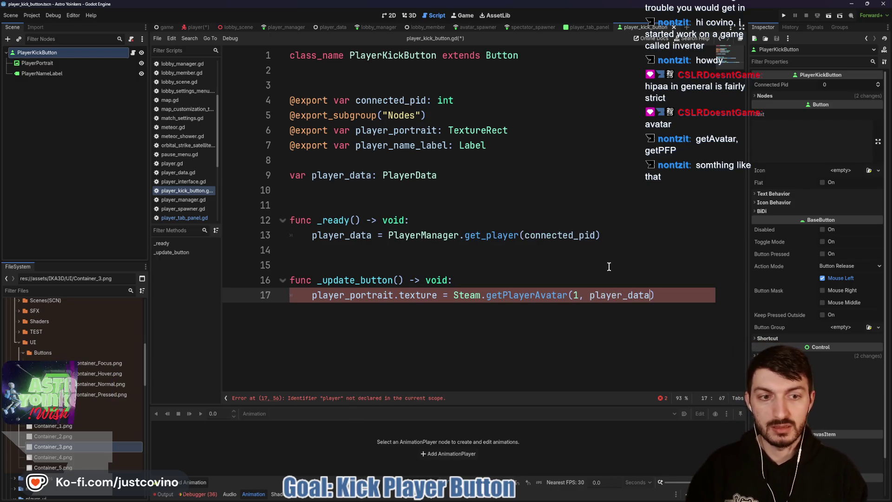
{"action": "type", "text": "."}
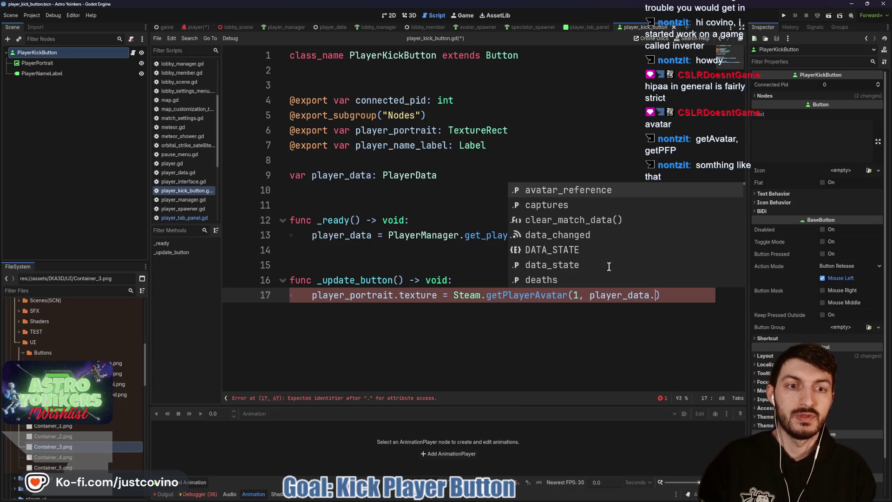
{"action": "key", "text": "ctrl+BackSpace"}
{"action": "key", "text": "ctrl+BackSpace"}
{"action": "type", "text": "Steam.get_steam_id_for_peer_id"}
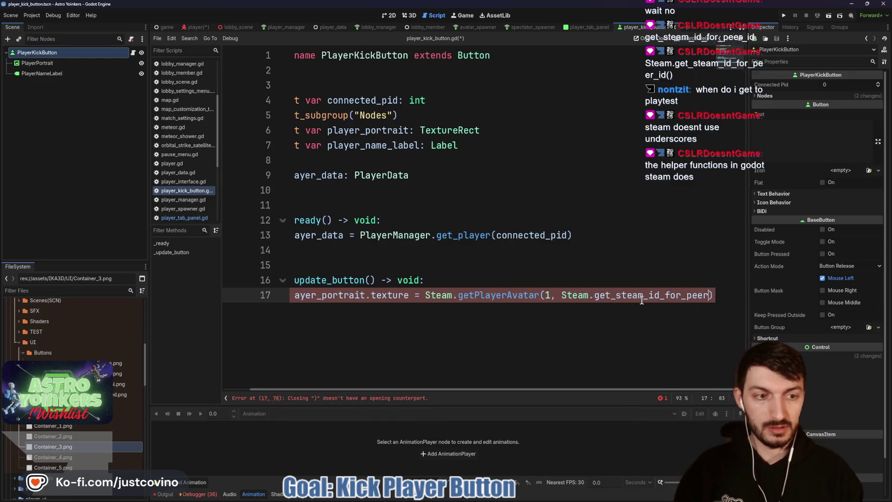
{"action": "type", "text": "("}
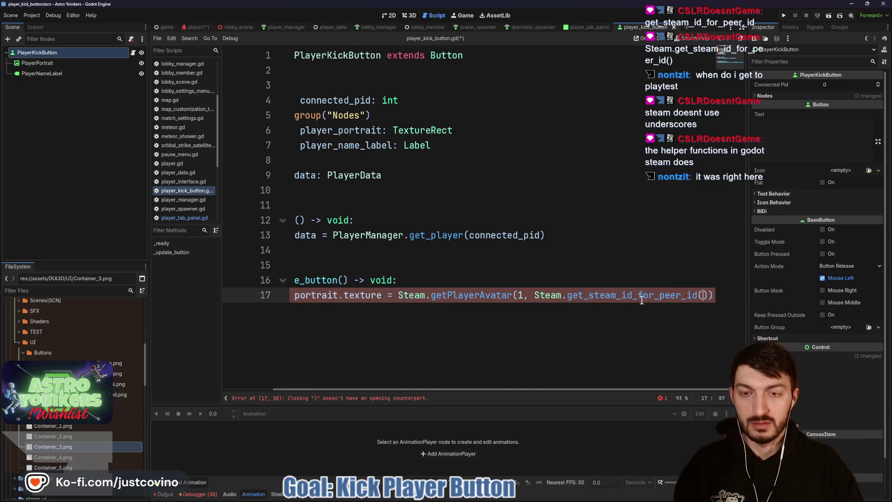
{"action": "type", "text": "pla"}
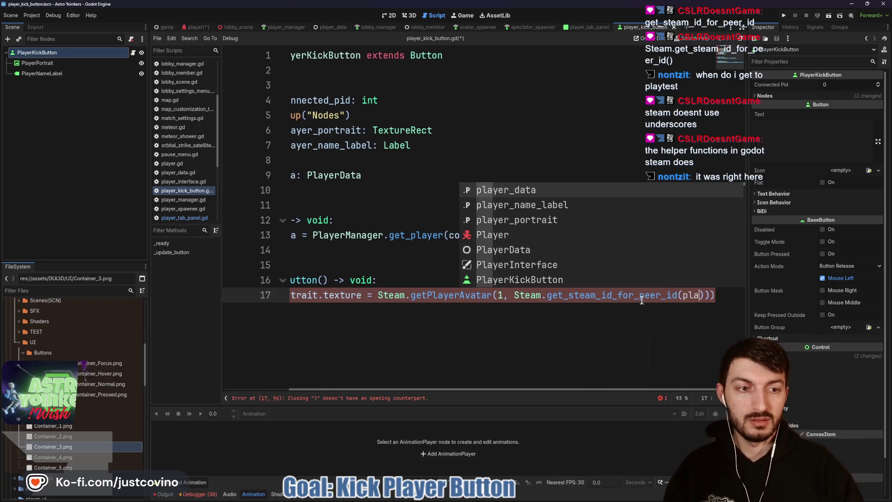
Complete the peer lookup with connected_pid and close the parentheses correctly
{"action": "key", "text": "BackSpace"}
{"action": "key", "text": "BackSpace"}
{"action": "key", "text": "BackSpace"}
{"action": "type", "text": "co"}
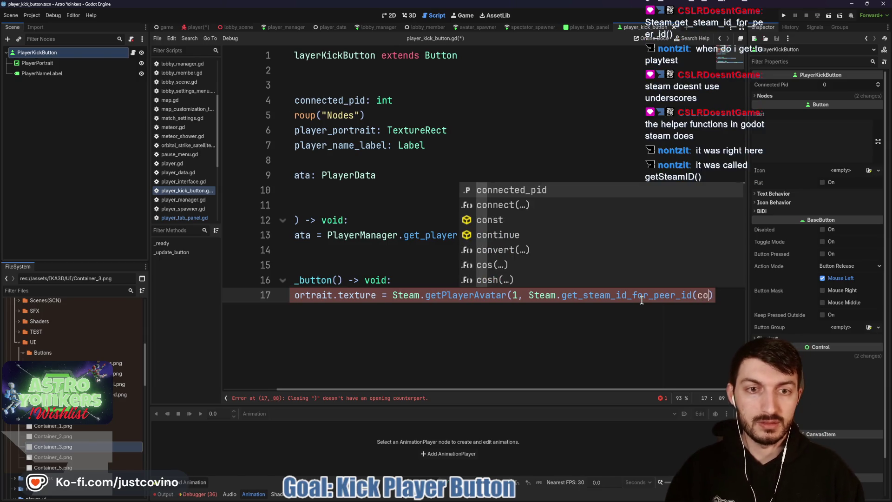
{"action": "key", "text": "Return"}
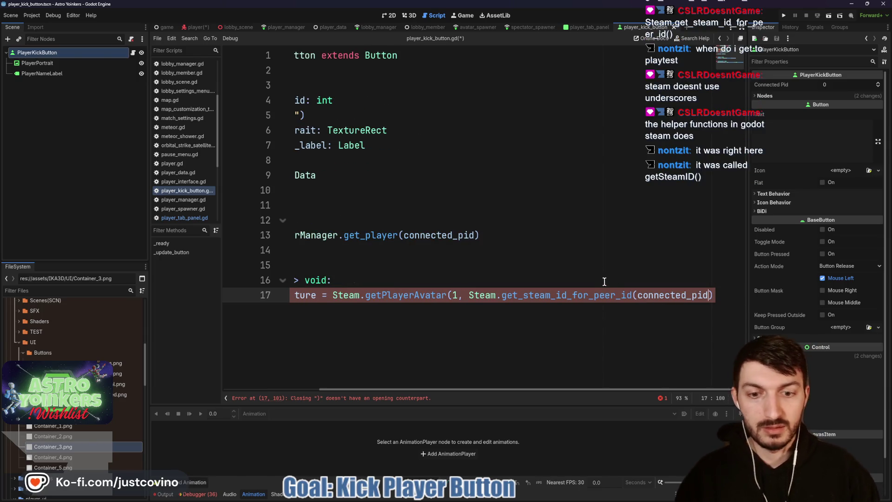
{"action": "type", "text": "))"}
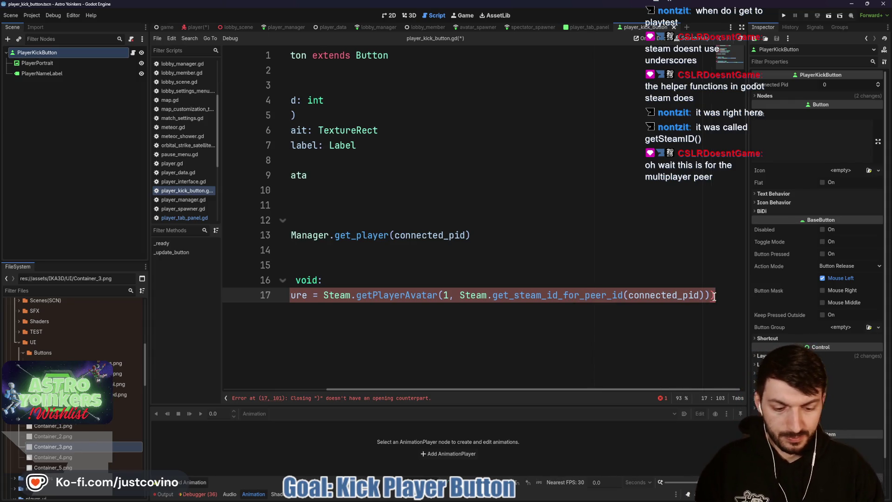
{"action": "key", "text": "BackSpace"}
Select the unrecognised get_steam_id_for_peer_id(connected_pid text on line 17 for replacement
{"action": "scroll", "coordinate": [574, 276], "scroll_direction": "left", "scroll_amount": 3}
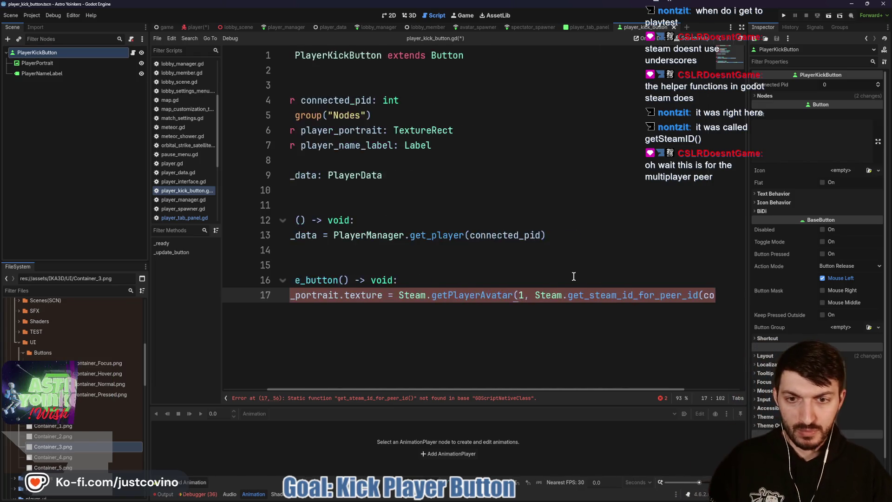
{"action": "scroll", "coordinate": [574, 276], "scroll_direction": "left", "scroll_amount": 1}
{"action": "scroll", "coordinate": [571, 284], "scroll_direction": "right", "scroll_amount": 3}
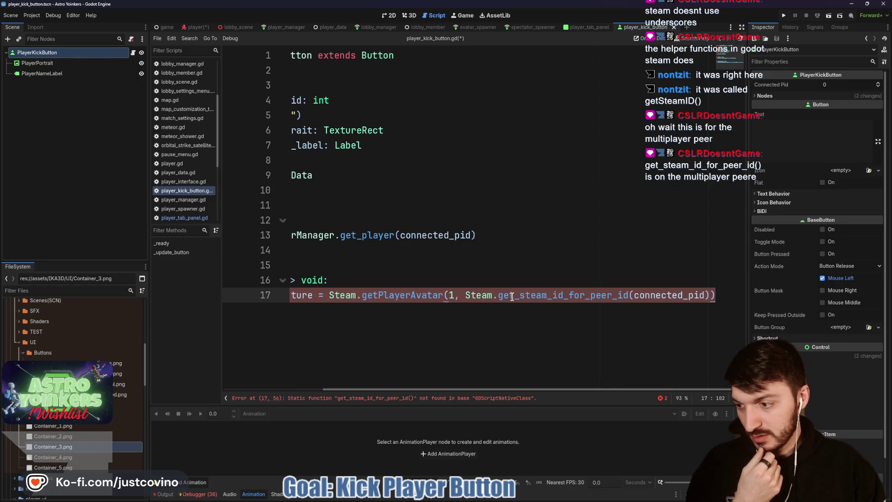
{"action": "scroll", "coordinate": [533, 285], "scroll_direction": "left", "scroll_amount": 3}
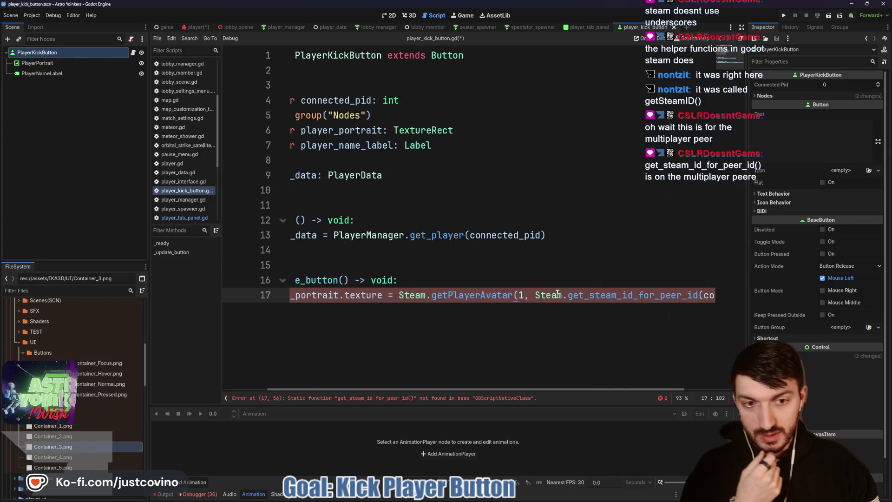
{"action": "mouse_move", "coordinate": [561, 296]}
{"action": "left_mouse_down"}
{"action": "mouse_move", "coordinate": [528, 296]}
{"action": "mouse_move", "coordinate": [536, 298]}
{"action": "left_mouse_up"}
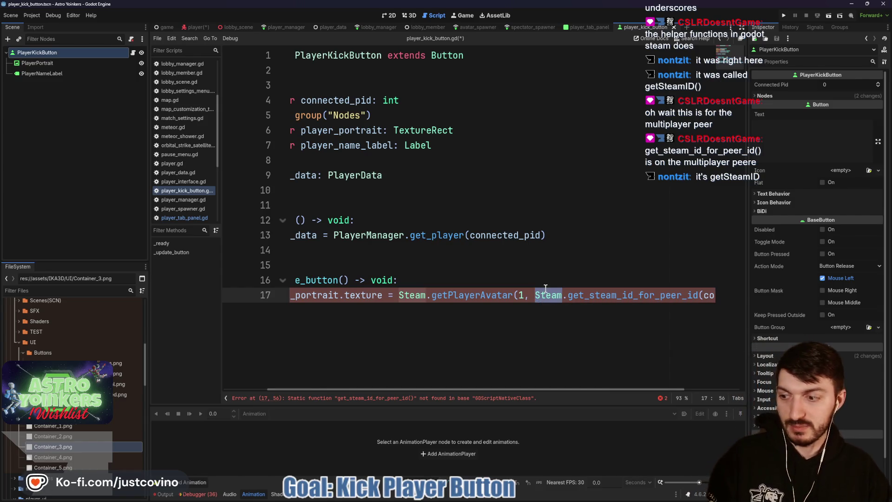
{"action": "left_click_drag", "start_coordinate": [568, 296], "coordinate": [708, 295]}
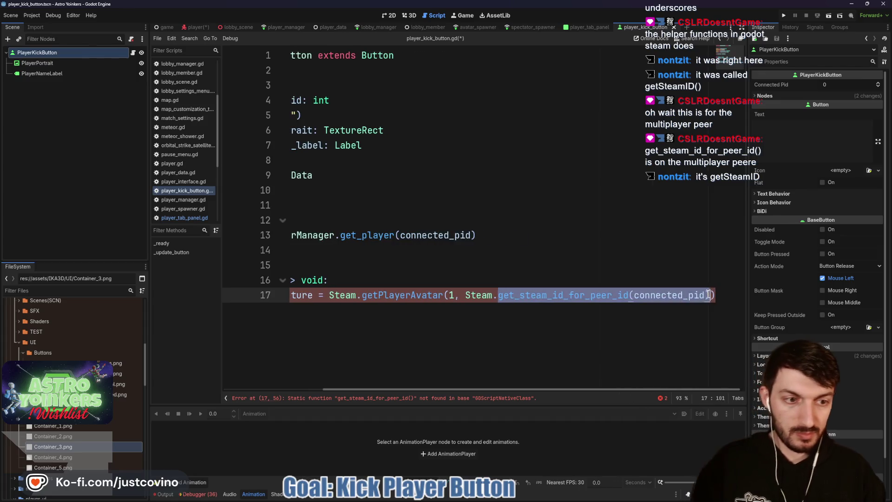
Use Steam.getSteamID() as getPlayerAvatar's second argument and close the call
{"action": "type", "text": "st"}
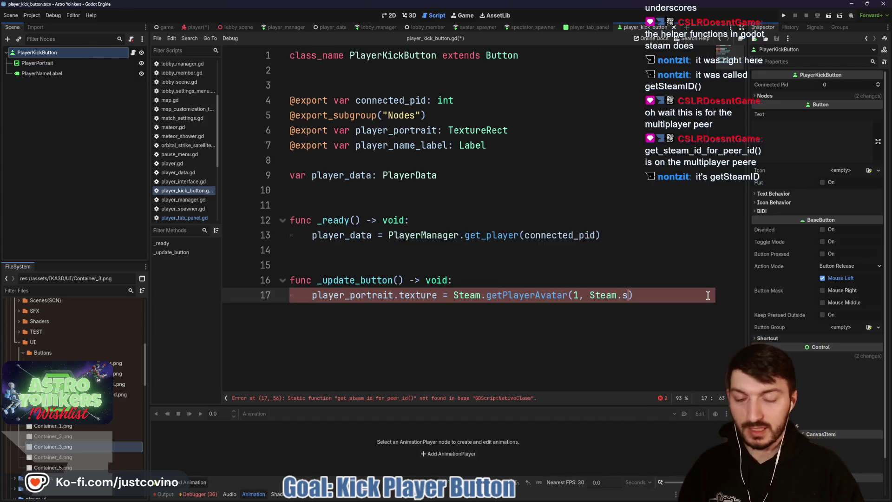
{"action": "key", "text": "BackSpace"}
{"action": "key", "text": "BackSpace"}
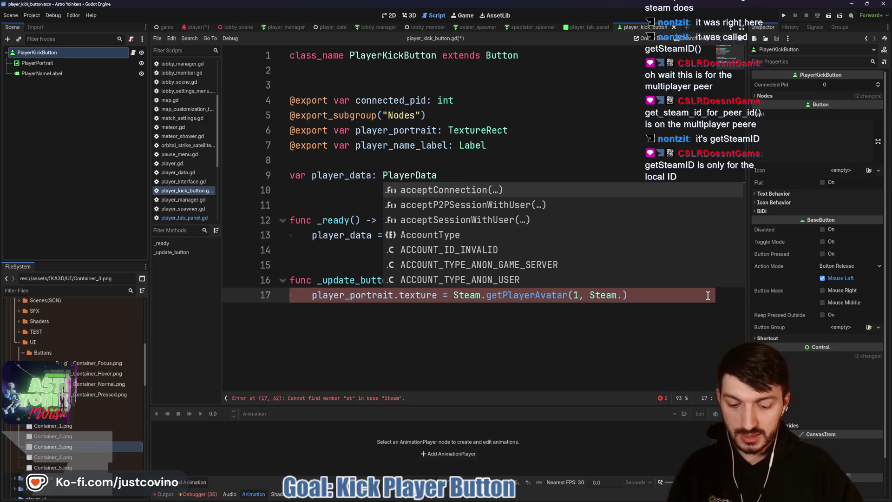
{"action": "type", "text": "getSt"}
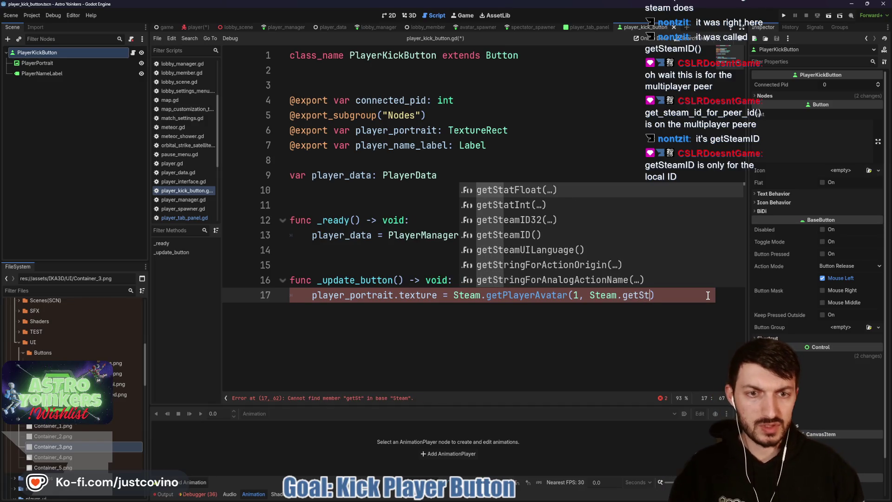
{"action": "key", "text": "Down"}
{"action": "key", "text": "Down"}
{"action": "key", "text": "Down"}
{"action": "key", "text": "Return"}
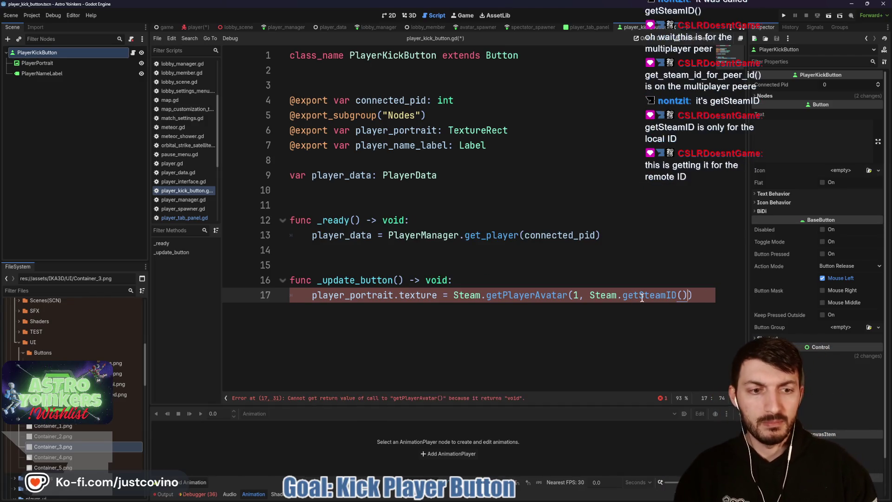
{"action": "mouse_move", "coordinate": [642, 298]}
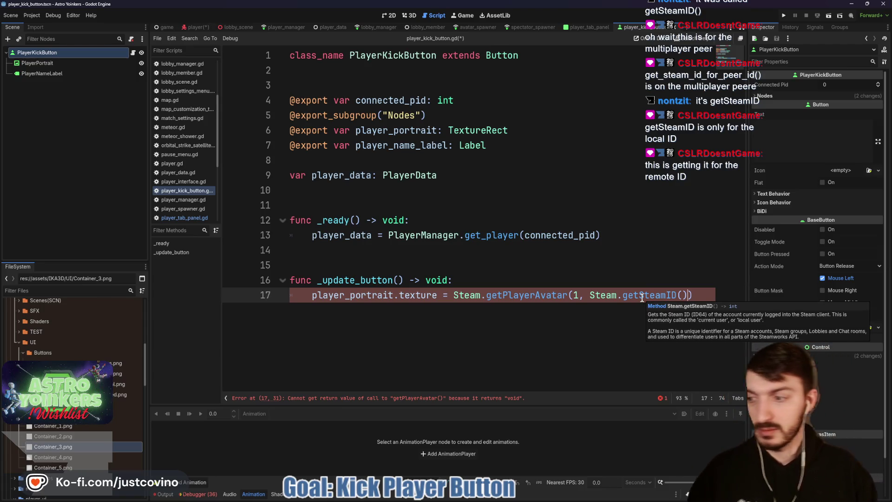
{"action": "type", "text": ")"}
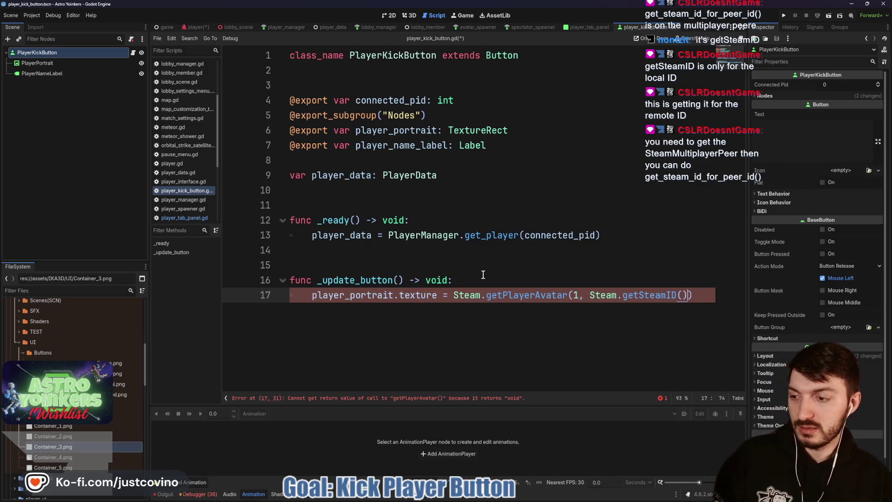
Select and delete the Steam.getSteamID( argument on line 17
{"action": "double_click", "coordinate": [614, 296]}
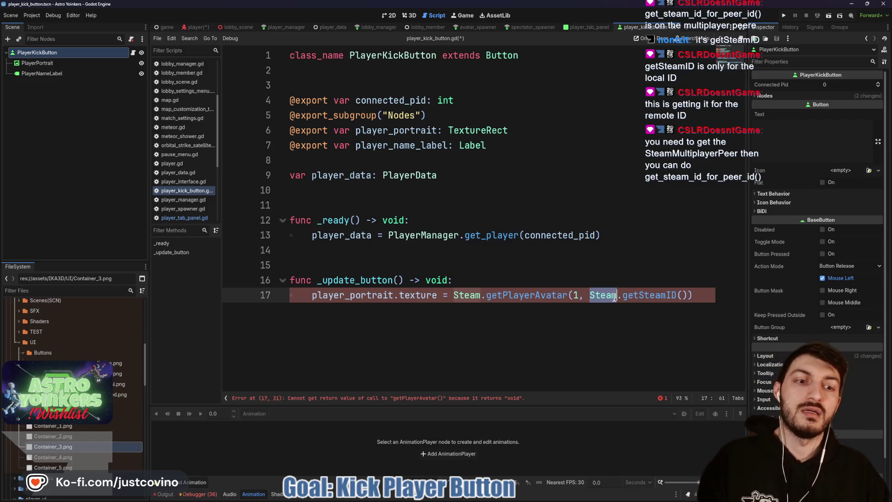
{"action": "left_click", "coordinate": [537, 276]}
{"action": "left_click_drag", "start_coordinate": [589, 295], "coordinate": [683, 296]}
{"action": "key", "text": "BackSpace"}
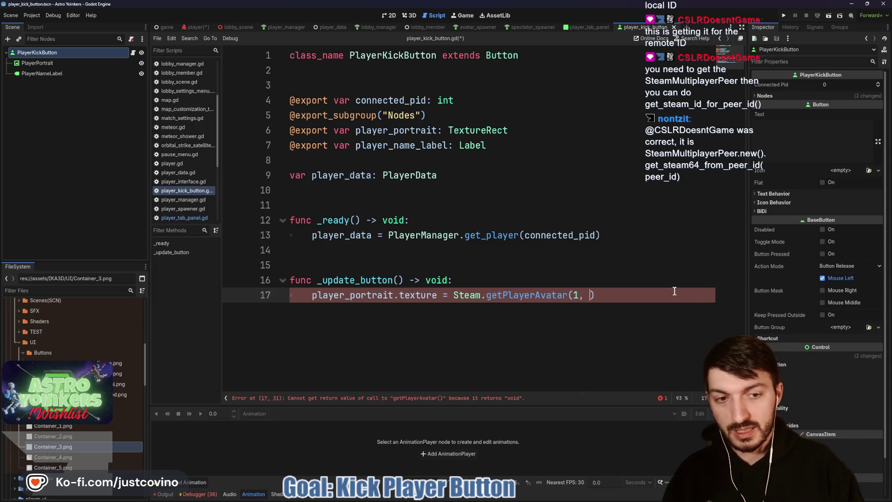
Try a multiplayer.multiplayer_peer.get_ste lookup, erase it, and move to the end of line 16
{"action": "type", "text": "multiplayer."}
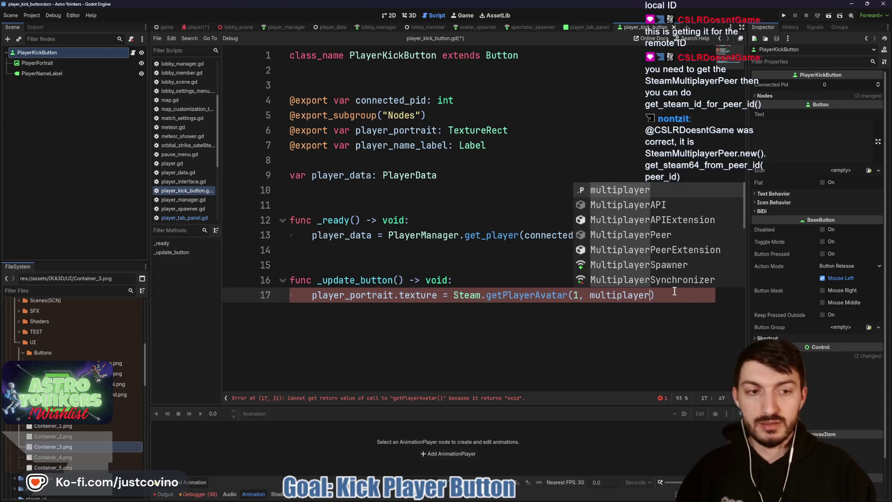
{"action": "type", "text": "multipla"}
{"action": "key", "text": "Return"}
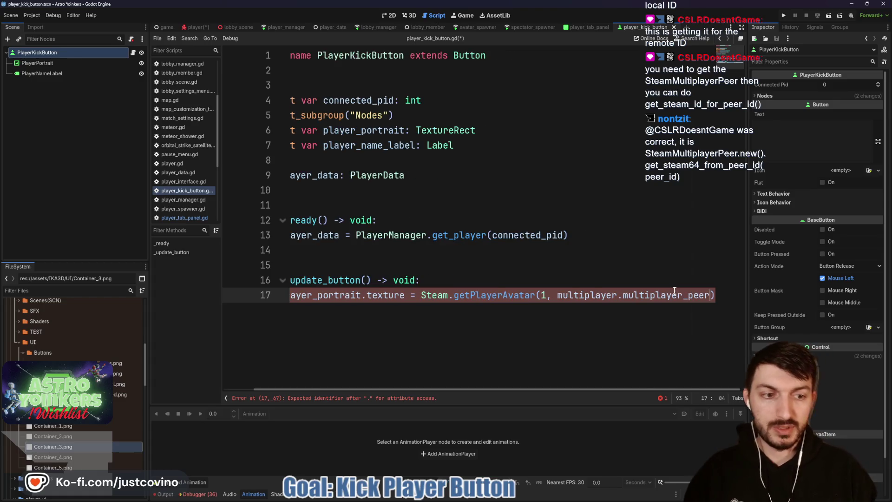
{"action": "type", "text": "."}
{"action": "type", "text": "get_s"}
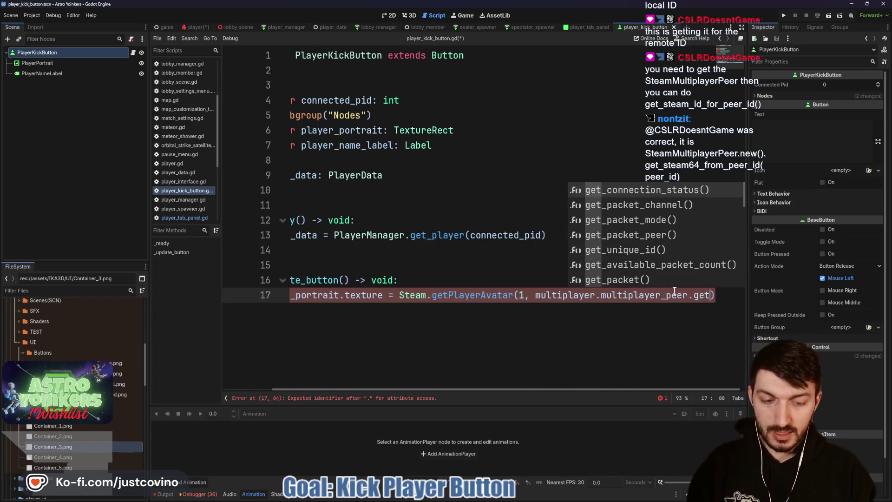
{"action": "type", "text": "tea"}
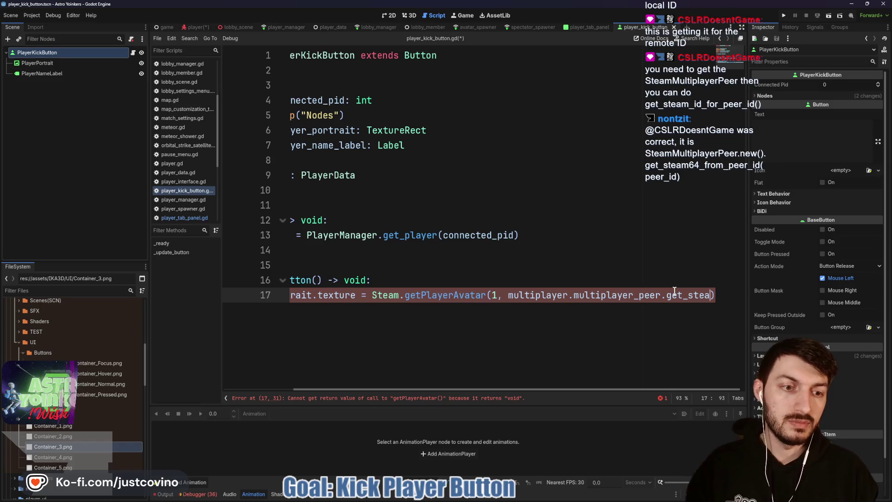
{"action": "key", "text": "BackSpace"}
{"action": "key", "text": "BackSpace"}
{"action": "key", "text": "BackSpace"}
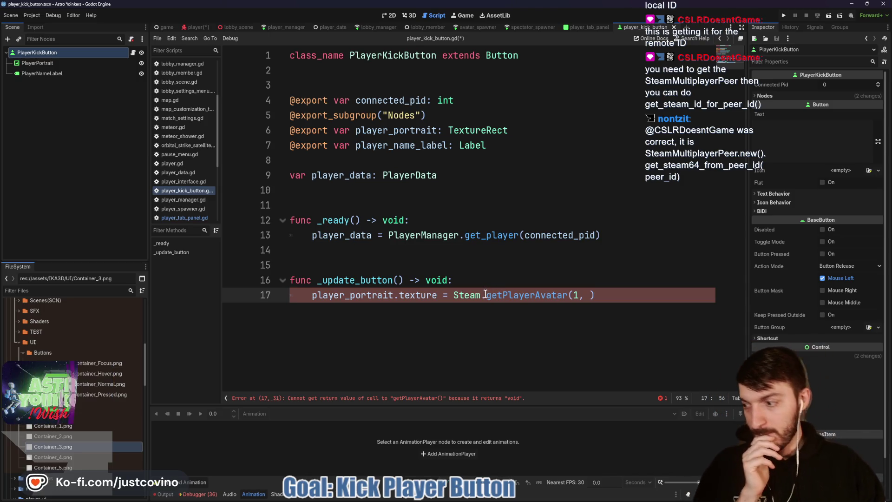
{"action": "mouse_move", "coordinate": [485, 294]}
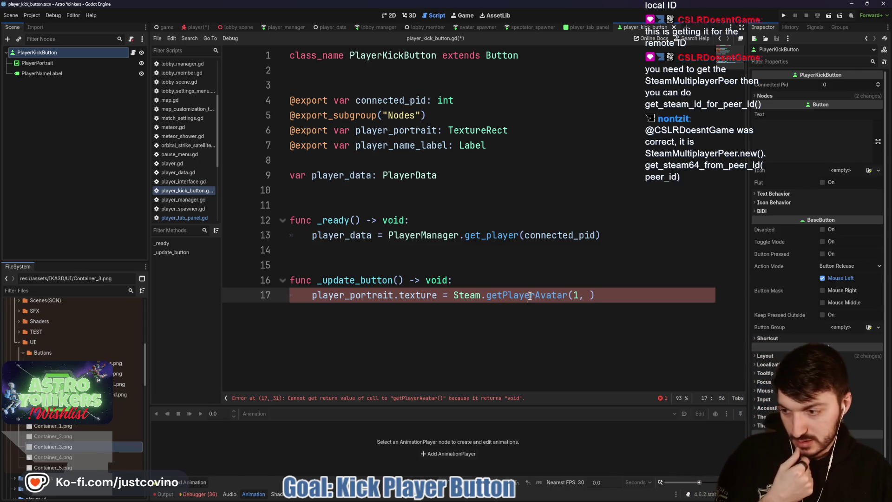
{"action": "left_click", "coordinate": [509, 282]}
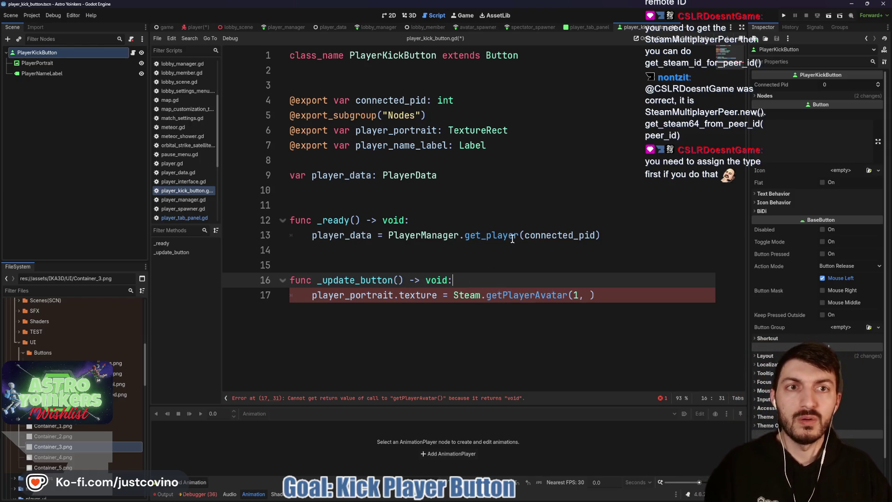
{"action": "left_click", "coordinate": [588, 27]}
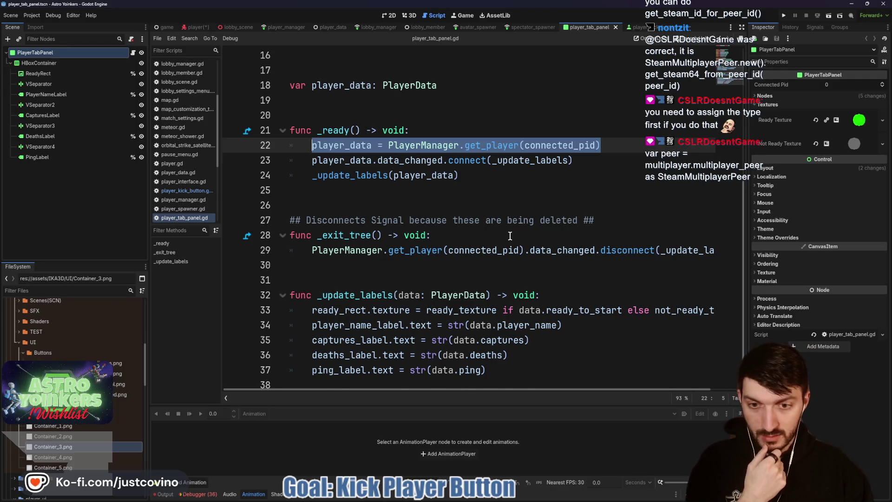
{"action": "scroll", "coordinate": [509, 236], "scroll_direction": "up", "scroll_amount": 3}
{"action": "scroll", "coordinate": [510, 236], "scroll_direction": "down", "scroll_amount": 3}
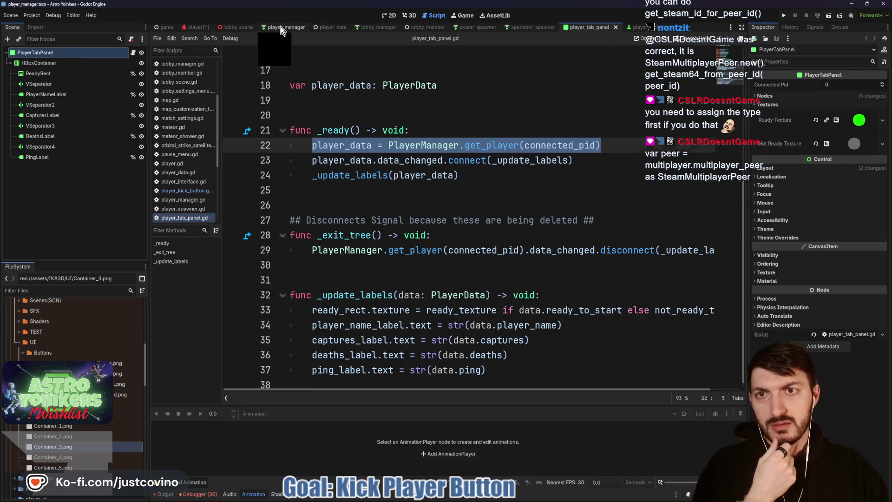
{"action": "left_click", "coordinate": [281, 28]}
{"action": "scroll", "coordinate": [484, 253], "scroll_direction": "down", "scroll_amount": 9}
{"action": "scroll", "coordinate": [484, 254], "scroll_direction": "up", "scroll_amount": 10}
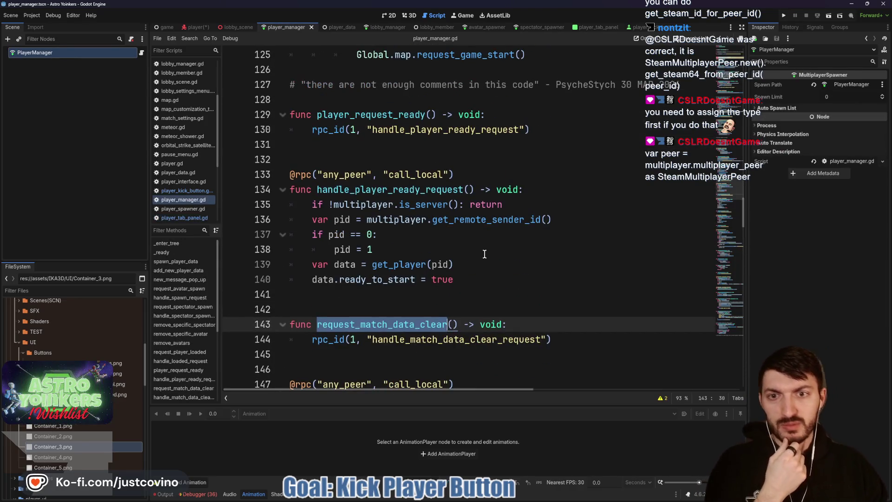
{"action": "scroll", "coordinate": [448, 248], "scroll_direction": "up", "scroll_amount": 6}
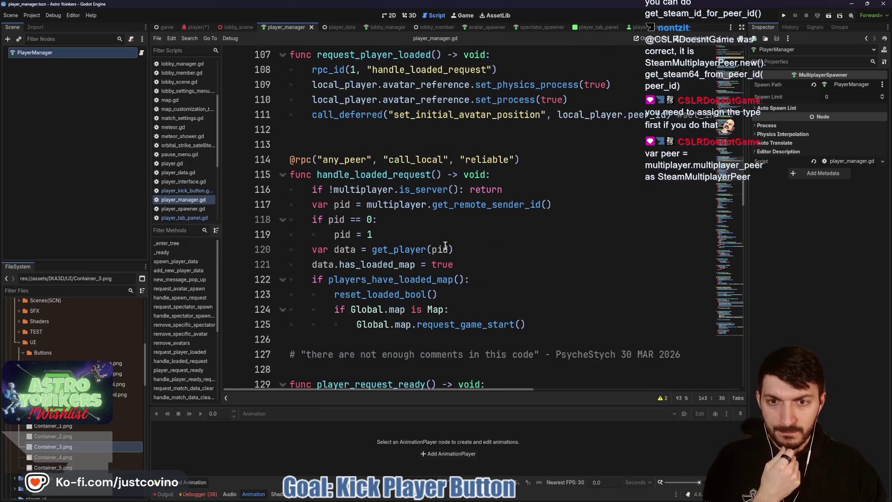
{"action": "scroll", "coordinate": [444, 245], "scroll_direction": "up", "scroll_amount": 6}
{"action": "scroll", "coordinate": [441, 246], "scroll_direction": "down", "scroll_amount": 12}
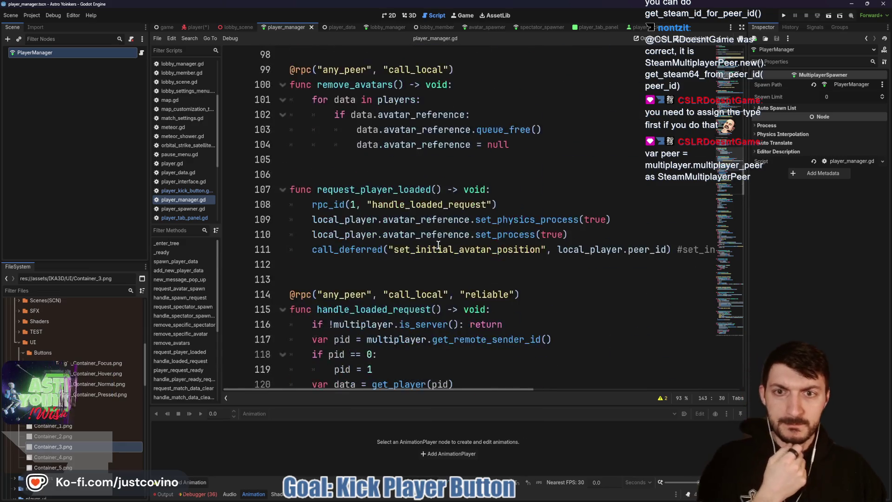
{"action": "scroll", "coordinate": [440, 247], "scroll_direction": "down", "scroll_amount": 13}
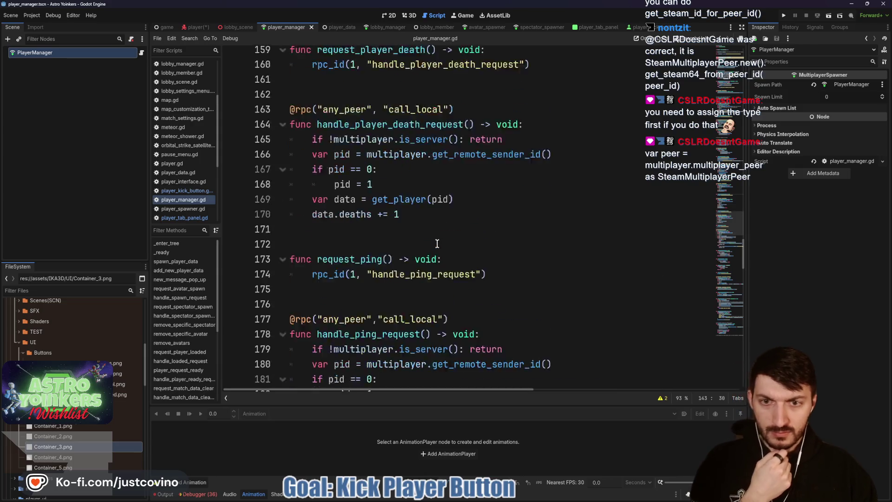
{"action": "scroll", "coordinate": [357, 200], "scroll_direction": "down", "scroll_amount": 2}
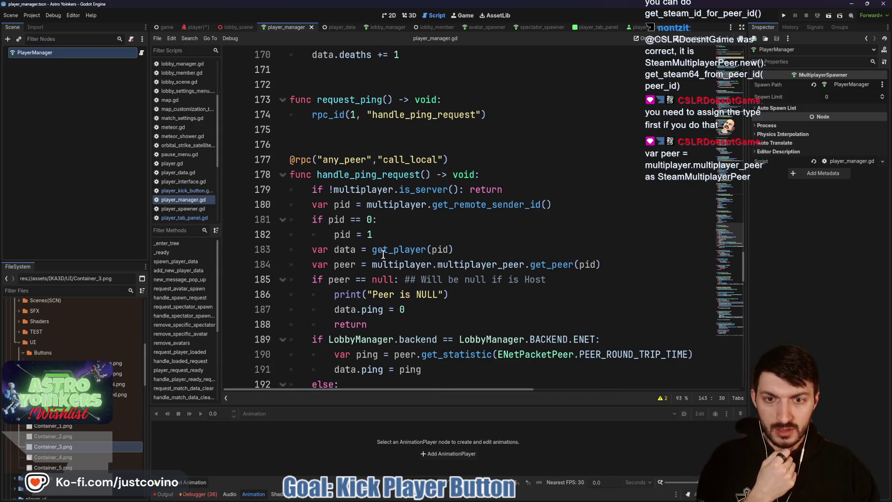
{"action": "mouse_move", "coordinate": [606, 264]}
{"action": "left_mouse_down"}
{"action": "mouse_move", "coordinate": [375, 275]}
{"action": "mouse_move", "coordinate": [372, 267]}
{"action": "left_mouse_up"}
{"action": "key", "text": "ctrl+c"}
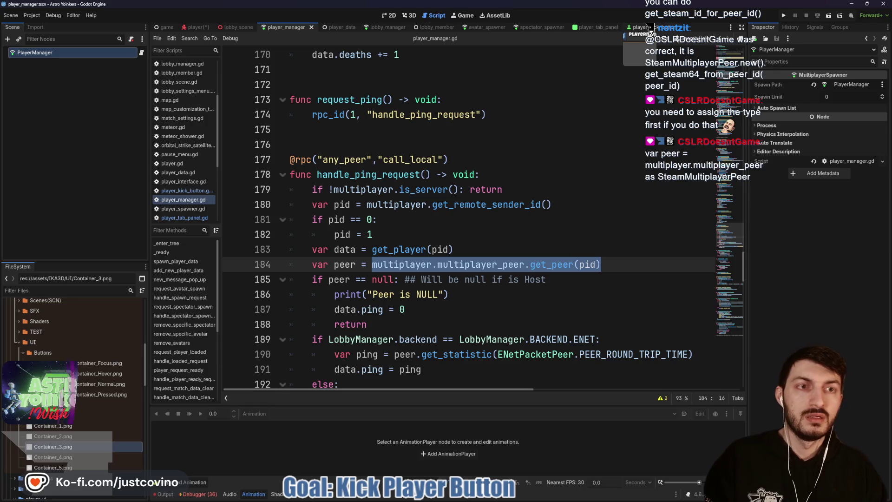
{"action": "left_click", "coordinate": [634, 27]}
{"action": "left_click", "coordinate": [594, 296]}
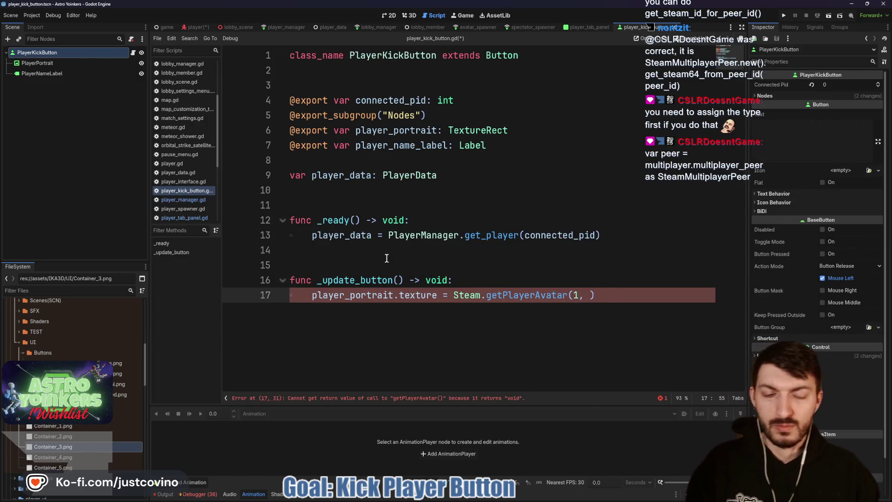
Declare func get_steam_pfp() -> Texture: below _update_button with a blank line before it
{"action": "key", "text": "Right"}
{"action": "key", "text": "Right"}
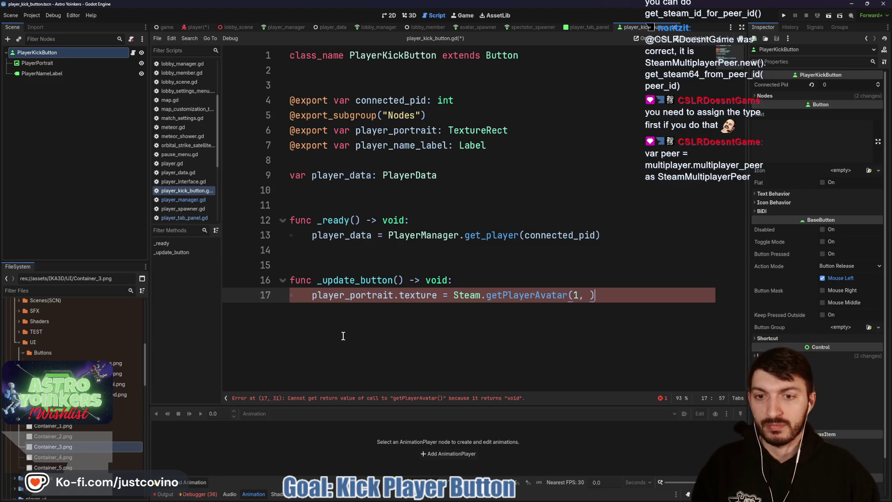
{"action": "key", "text": "Return"}
{"action": "key", "text": "Return"}
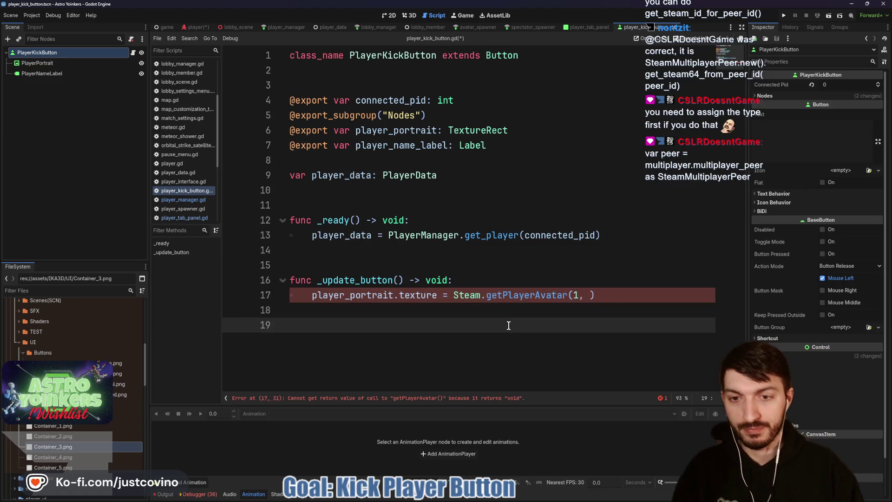
{"action": "type", "text": "func get_"}
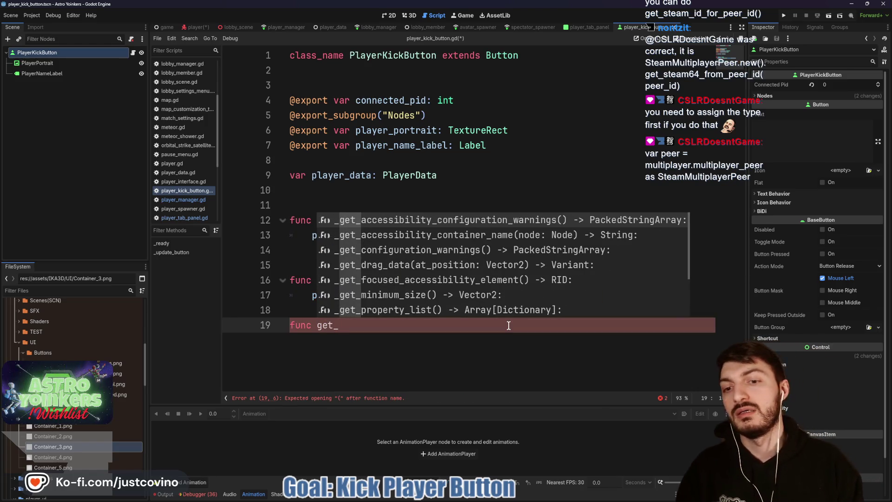
{"action": "type", "text": "steam_"}
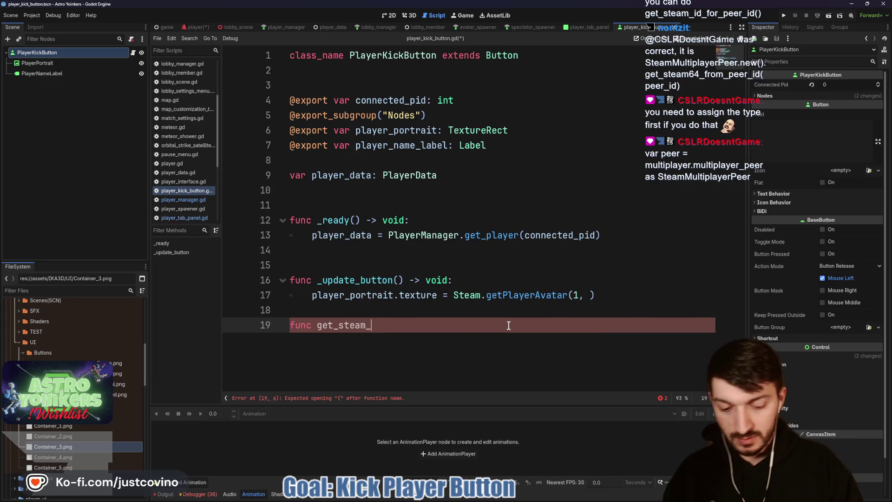
{"action": "type", "text": "pfp() -> "}
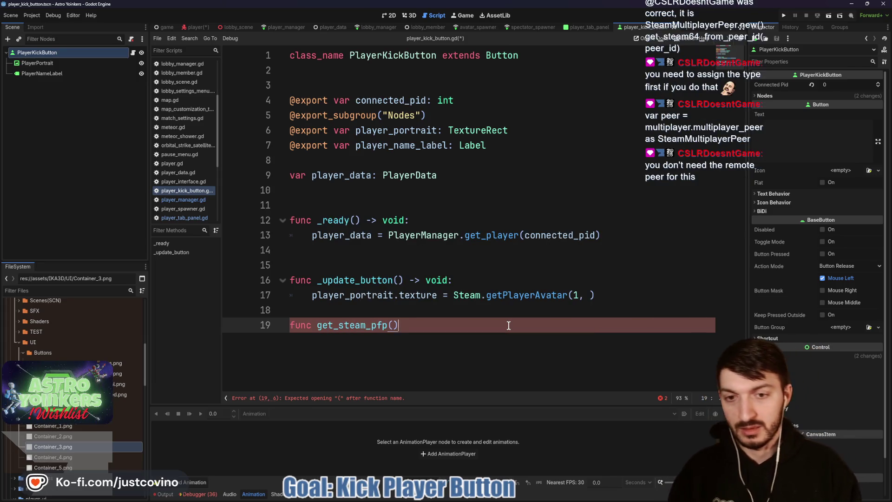
{"action": "type", "text": "Texture"}
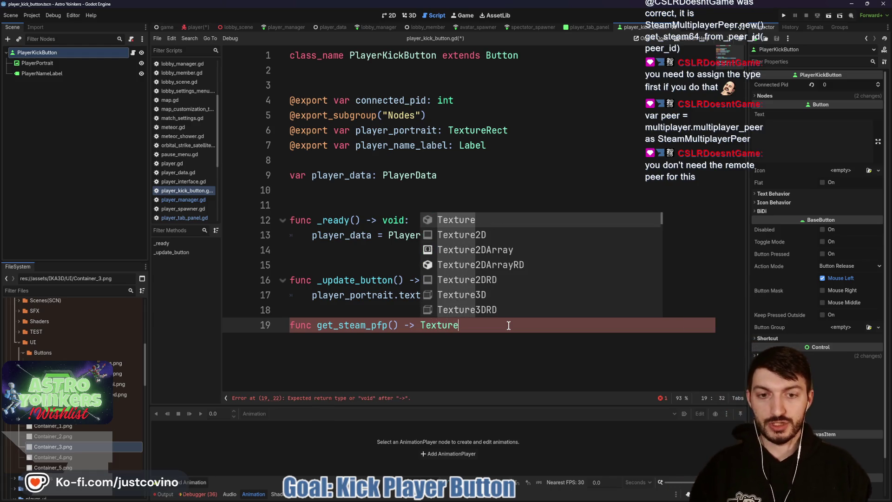
{"action": "type", "text": ":"}
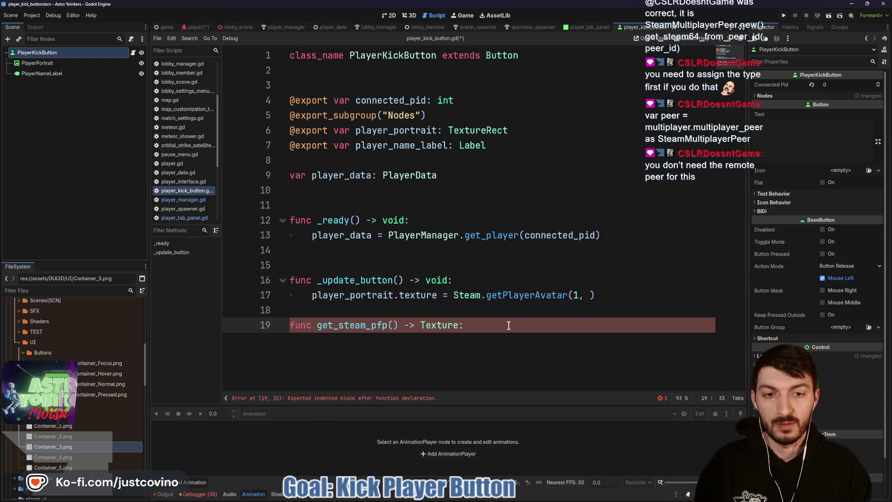
{"action": "mouse_move", "coordinate": [522, 295]}
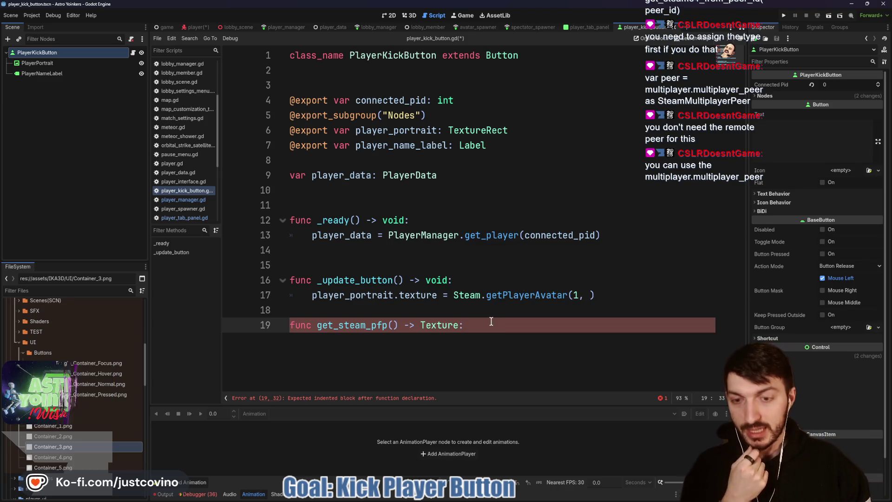
{"action": "left_click", "coordinate": [396, 309]}
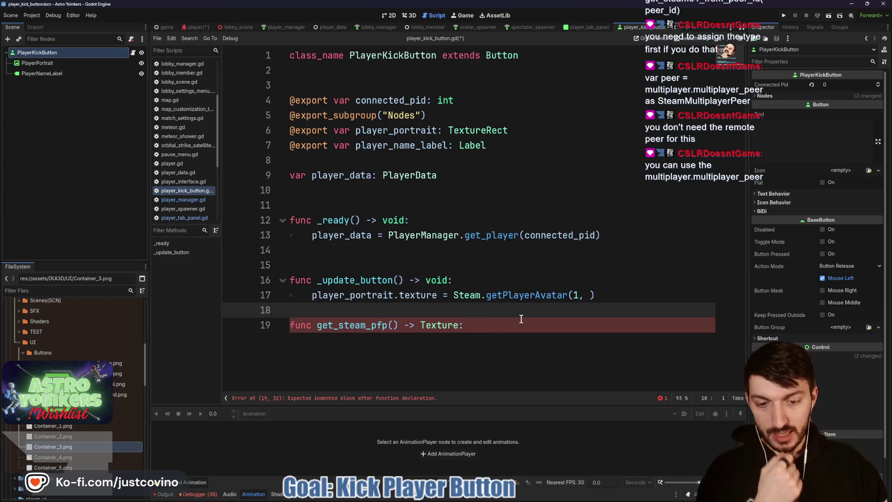
{"action": "key", "text": "Return"}
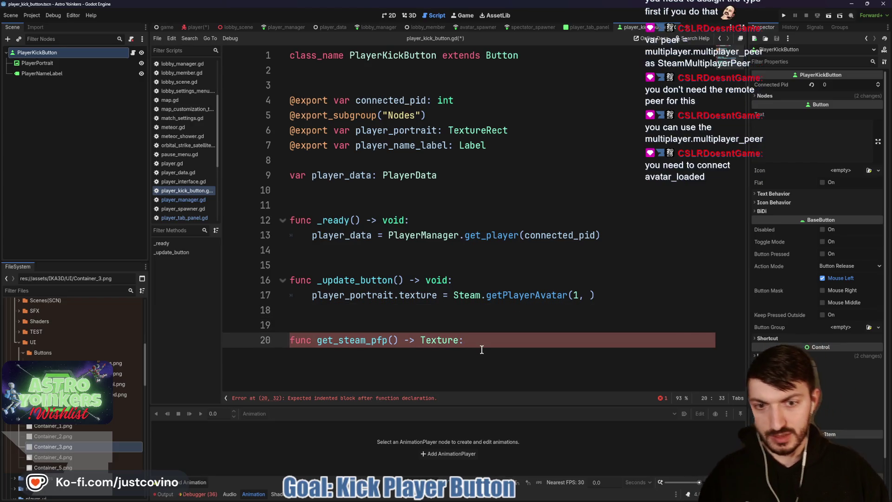
Give get_steam_pfp a multiplayer.multiplayer_peer.get_peer(connected_pid) body, save, and select the function
{"action": "left_click", "coordinate": [481, 349]}
{"action": "key", "text": "Return"}
{"action": "key", "text": "ctrl+v"}
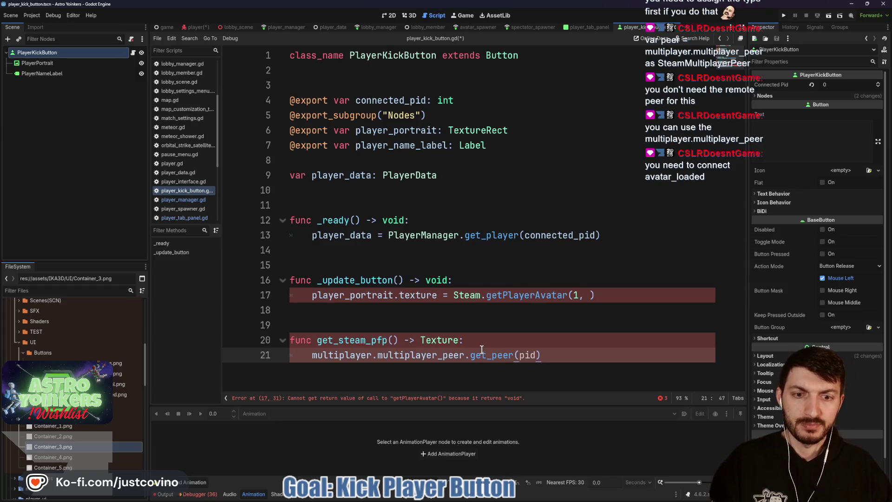
{"action": "left_click", "coordinate": [528, 356]}
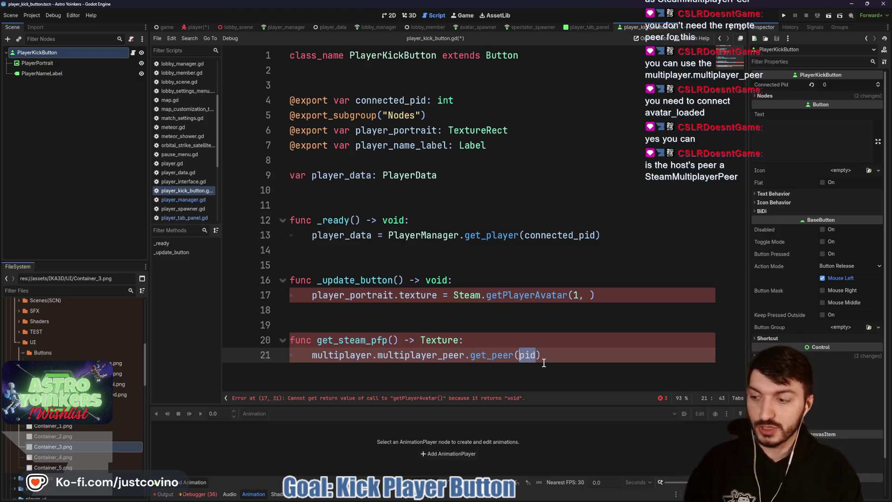
{"action": "type", "text": "conne"}
{"action": "key", "text": "Return"}
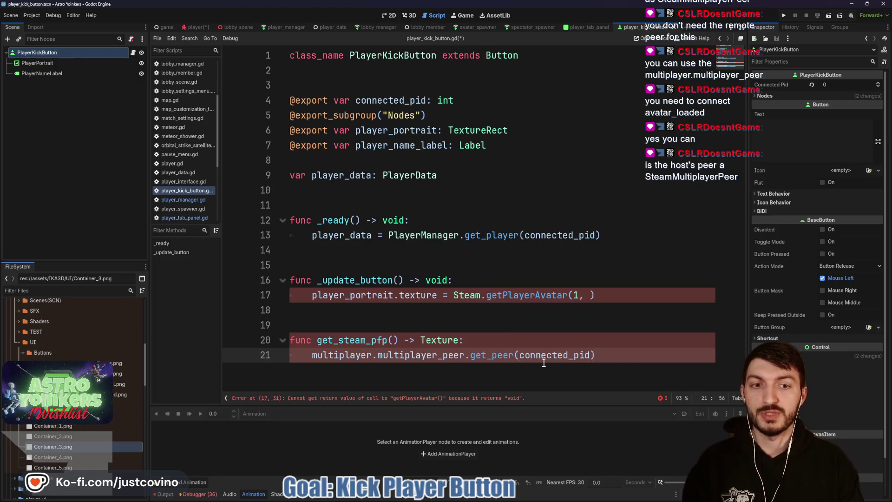
{"action": "key", "text": "ctrl+s"}
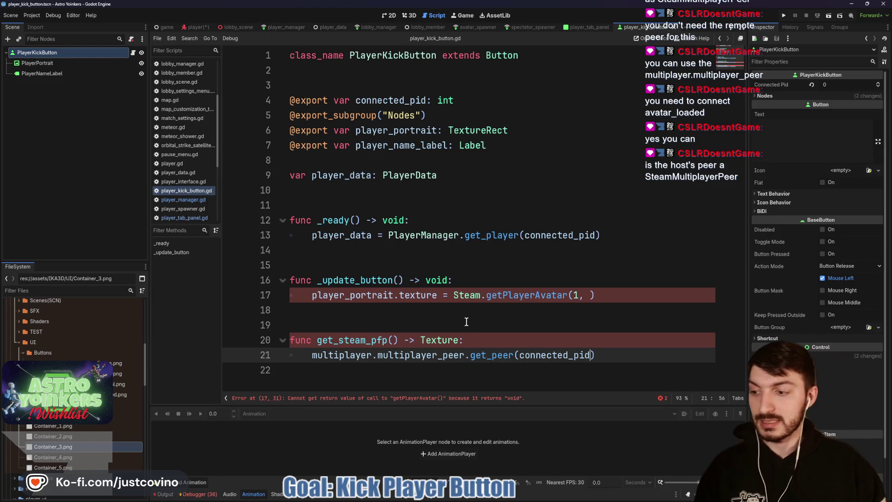
{"action": "left_click", "coordinate": [466, 321]}
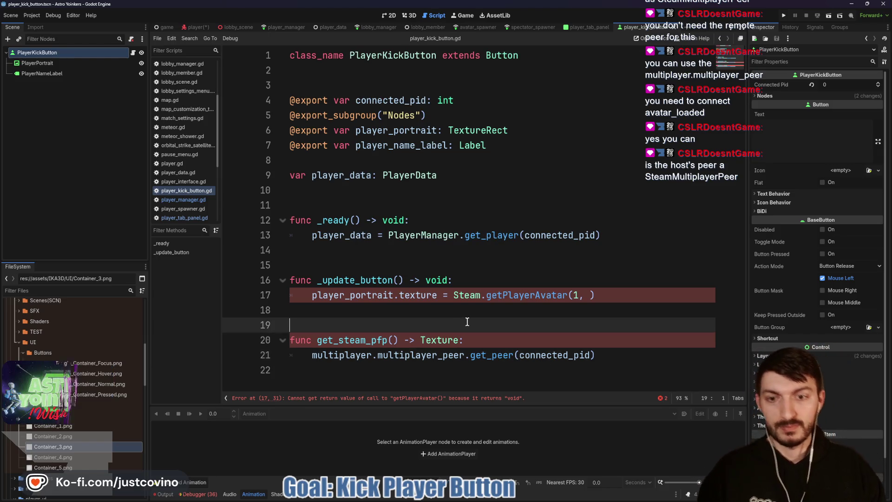
{"action": "mouse_move", "coordinate": [617, 360]}
{"action": "left_mouse_down"}
{"action": "mouse_move", "coordinate": [328, 355]}
{"action": "mouse_move", "coordinate": [289, 340]}
{"action": "left_mouse_up"}
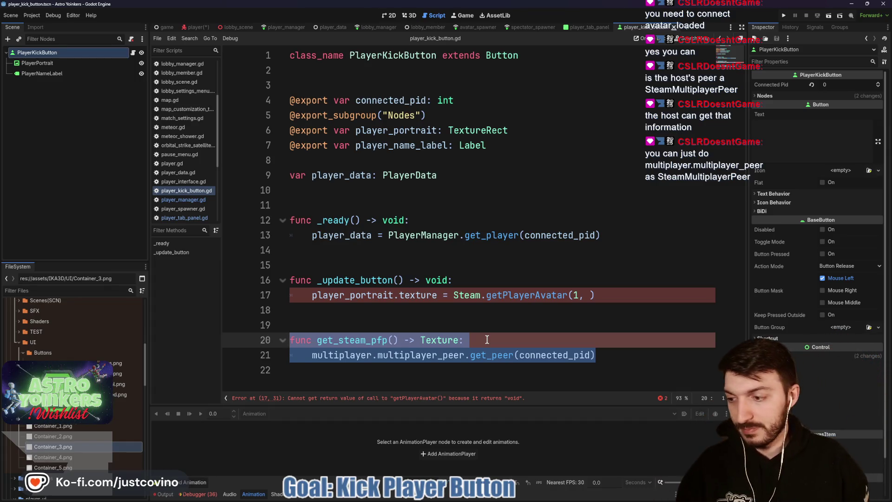
Delete the selected get_steam_pfp function, save, and open a new first line in _ready
{"action": "key", "text": "BackSpace"}
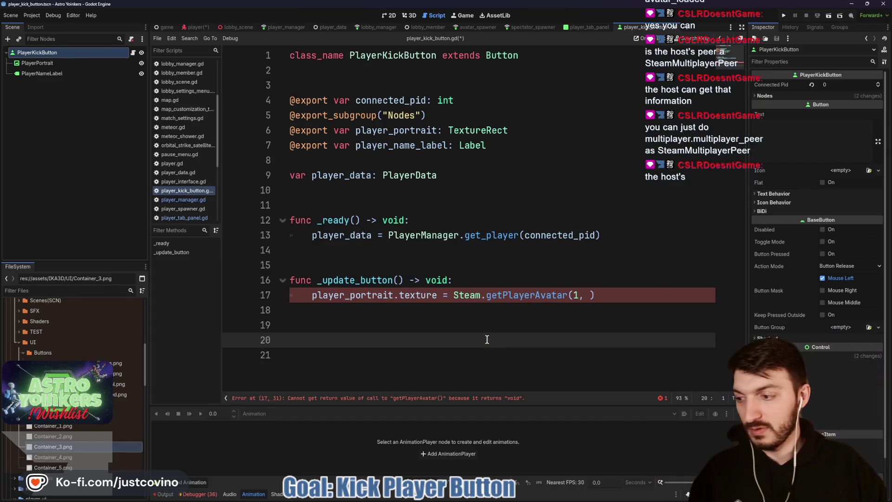
{"action": "key", "text": "ctrl+s"}
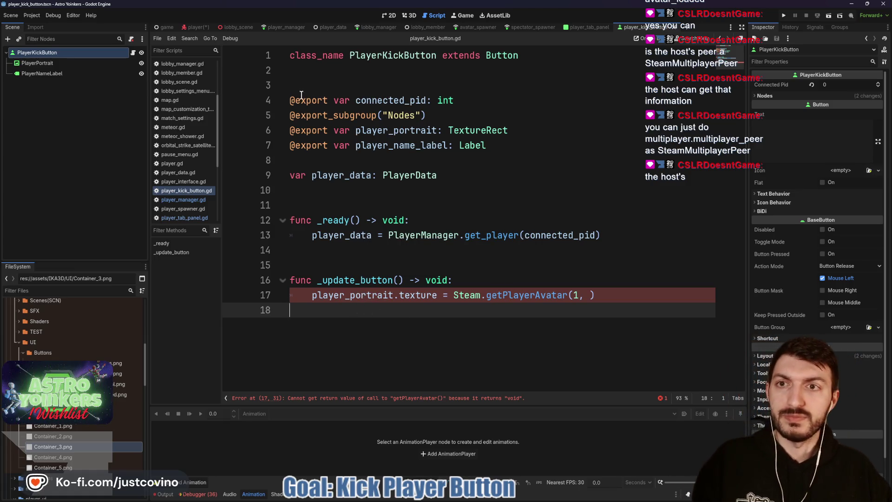
{"action": "key", "text": "Return"}
{"action": "key", "text": "Return"}
{"action": "key", "text": "Return"}
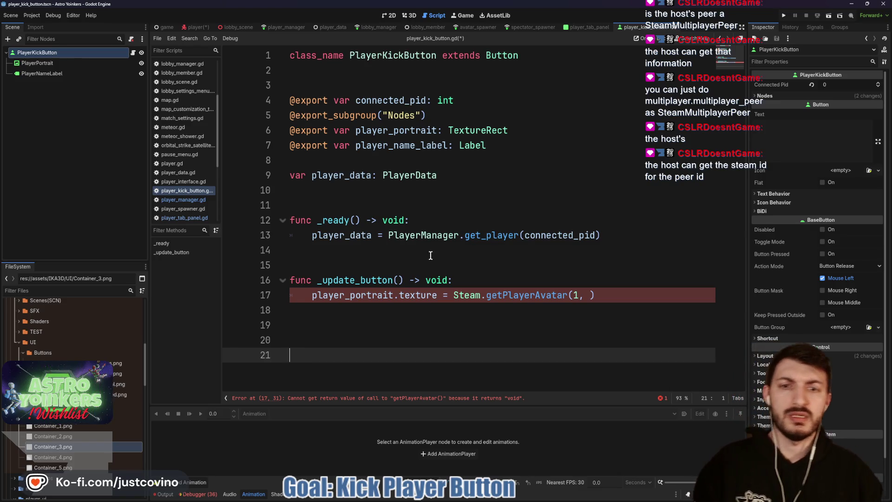
{"action": "left_click", "coordinate": [421, 215]}
{"action": "key", "text": "Return"}
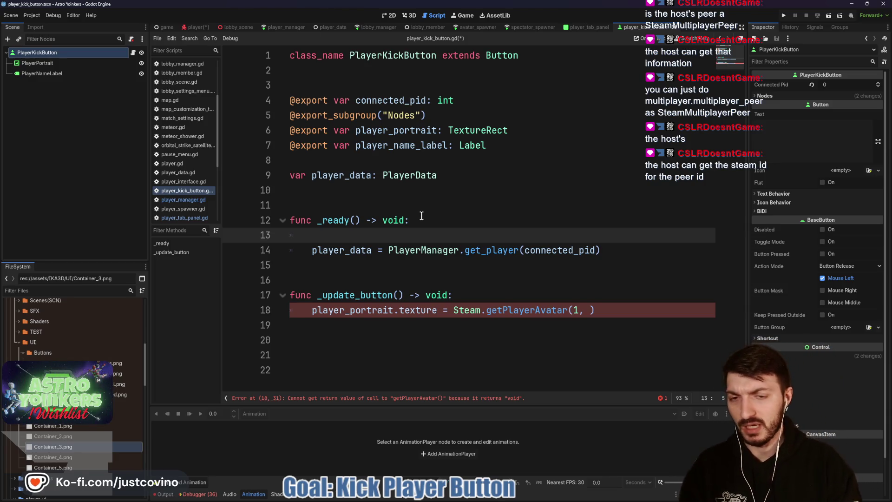
Start _ready with the guard if !multiplayer.is_server(): return
{"action": "type", "text": "if mu"}
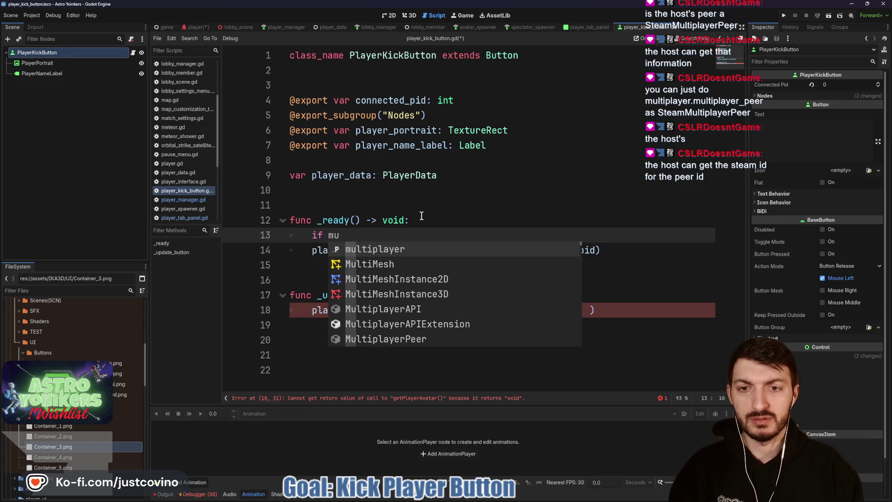
{"action": "key", "text": "BackSpace"}
{"action": "key", "text": "BackSpace"}
{"action": "type", "text": "!mu"}
{"action": "type", "text": "ltiopl"}
{"action": "type", "text": "player.is"}
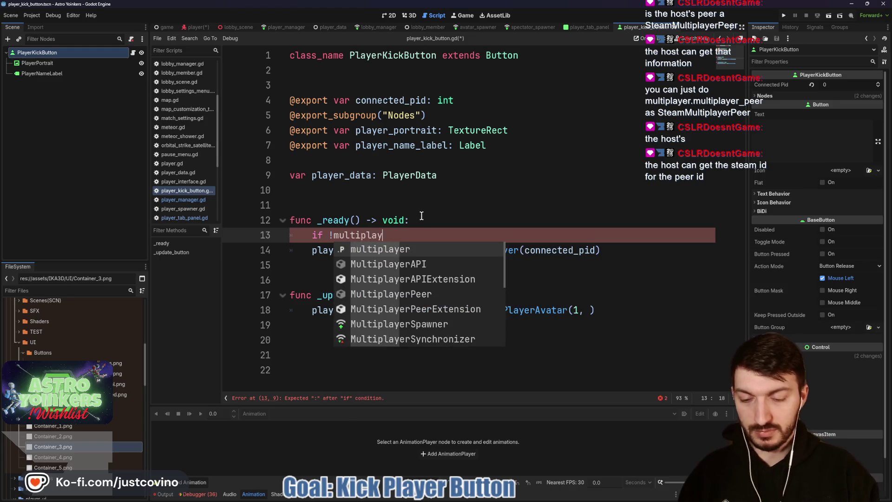
{"action": "key", "text": "Return"}
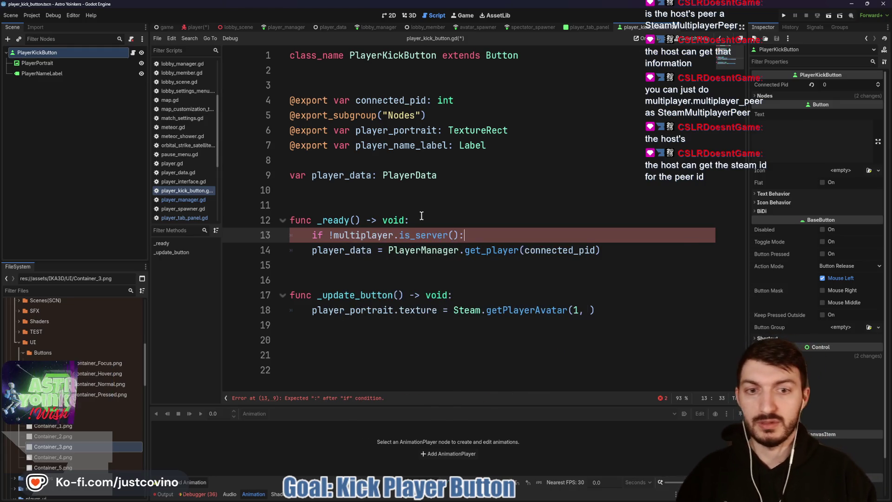
{"action": "type", "text": ": return"}
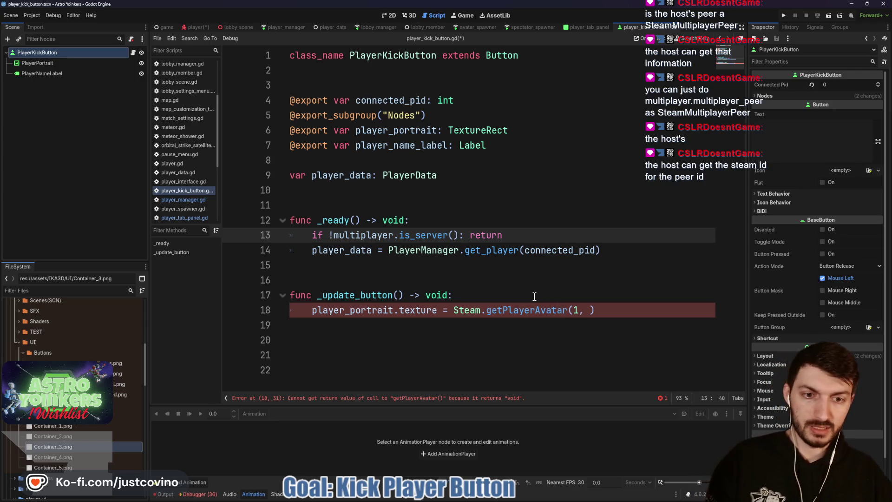
Begin a new func declaration on a line below _update_button
{"action": "left_click", "coordinate": [408, 343]}
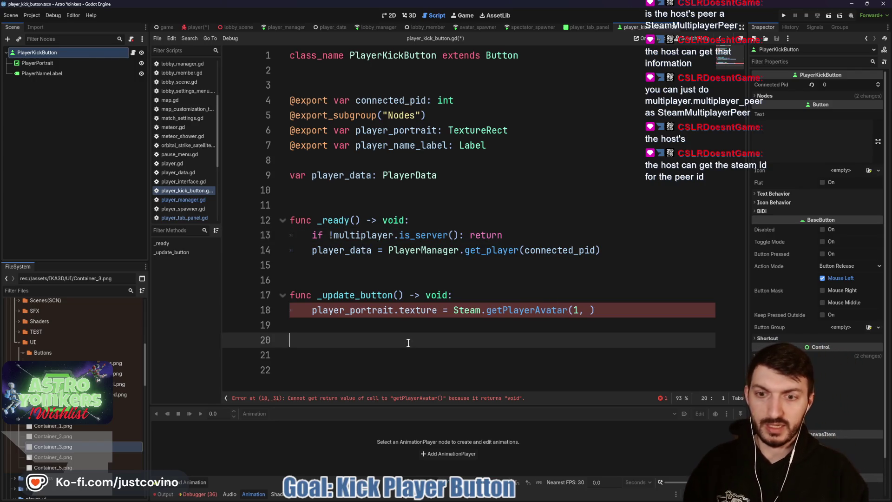
{"action": "key", "text": "Return"}
{"action": "type", "text": "func"}
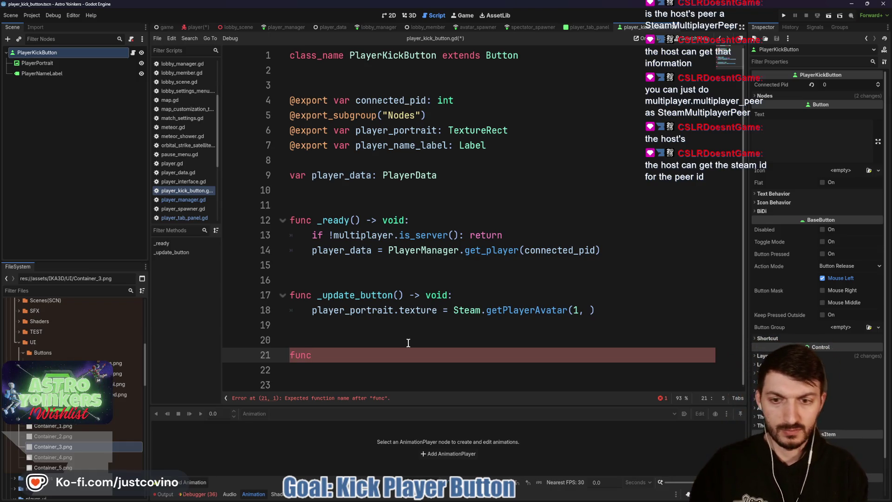
Name the new function set_player_portrait() -> void and start its body
{"action": "type", "text": "set_pfp"}
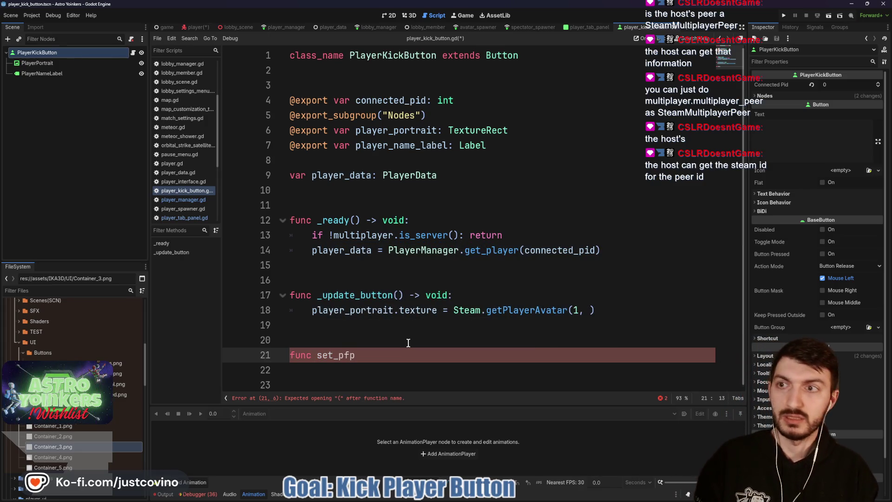
{"action": "key", "text": "BackSpace"}
{"action": "key", "text": "BackSpace"}
{"action": "key", "text": "BackSpace"}
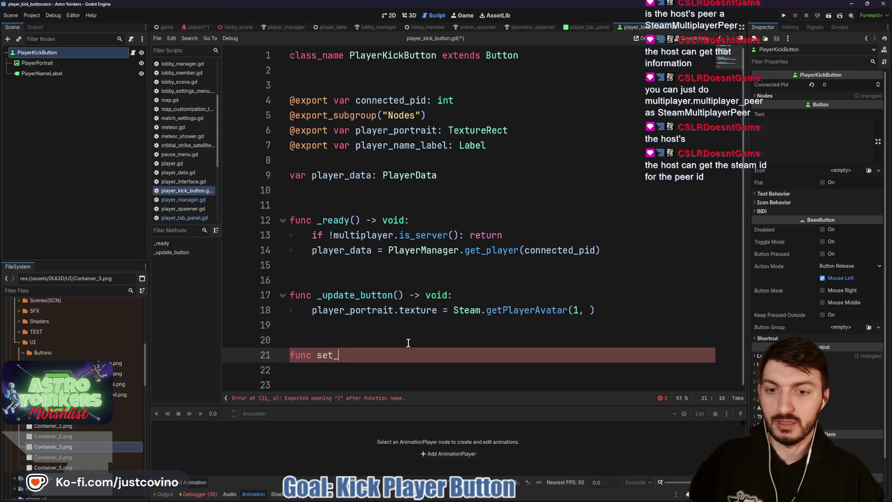
{"action": "type", "text": "player_portrait"}
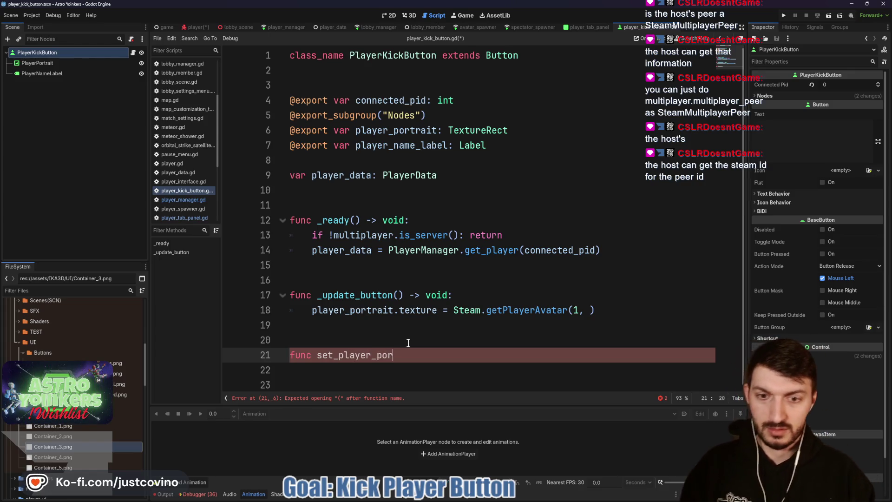
{"action": "type", "text": "() -"}
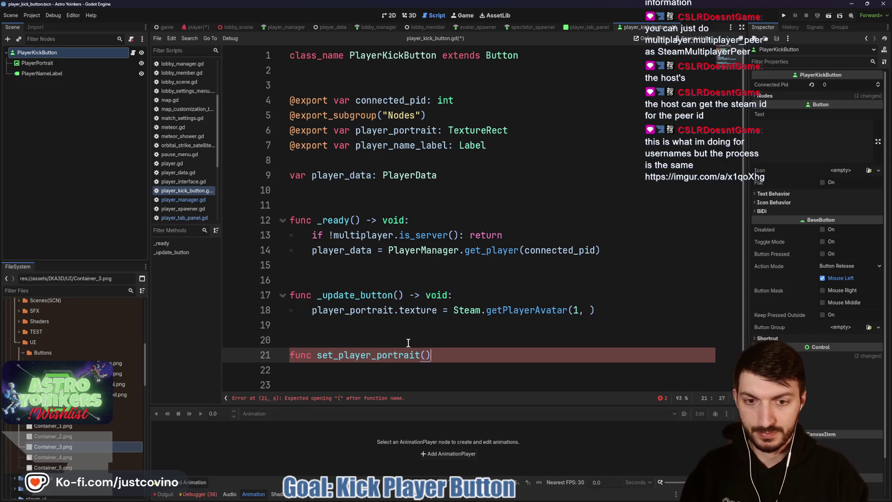
{"action": "type", "text": "> void:"}
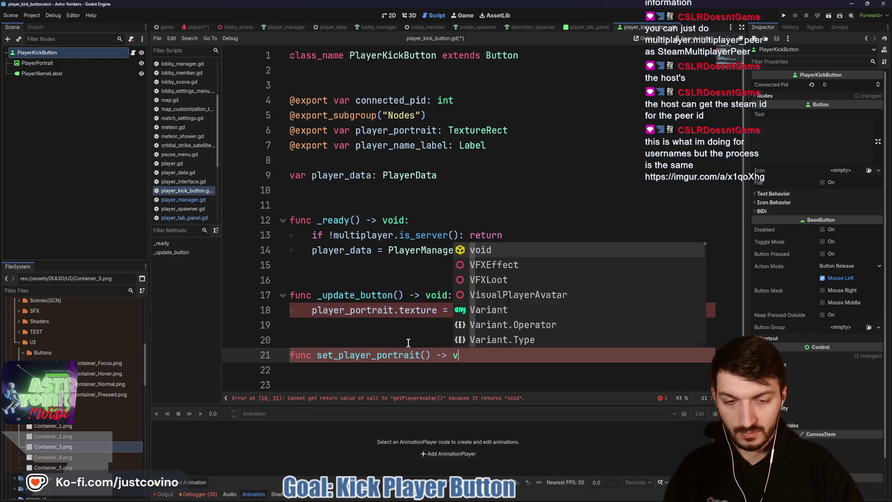
{"action": "key", "text": "Return"}
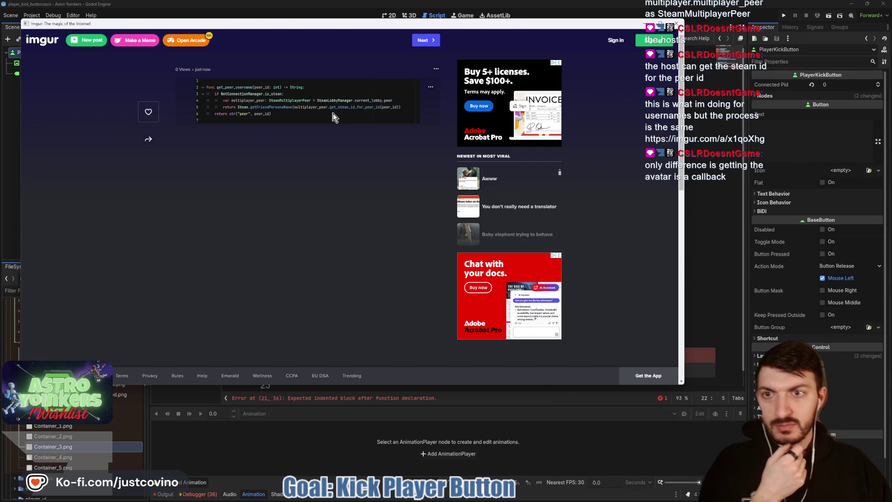
Close the Imgur snippet and write var peer = multiplayer.multiplayer_peer.get_peer(pid) in set_player_portrait
{"action": "left_click", "coordinate": [678, 19]}
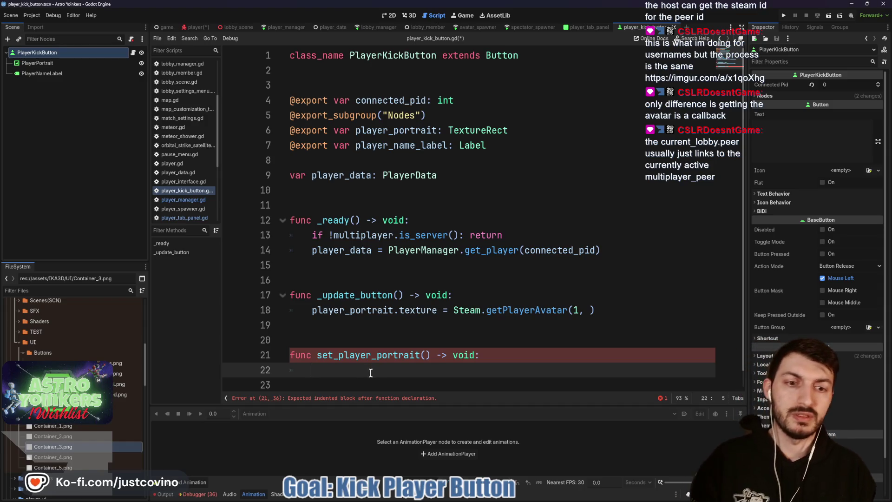
{"action": "type", "text": "var peer "}
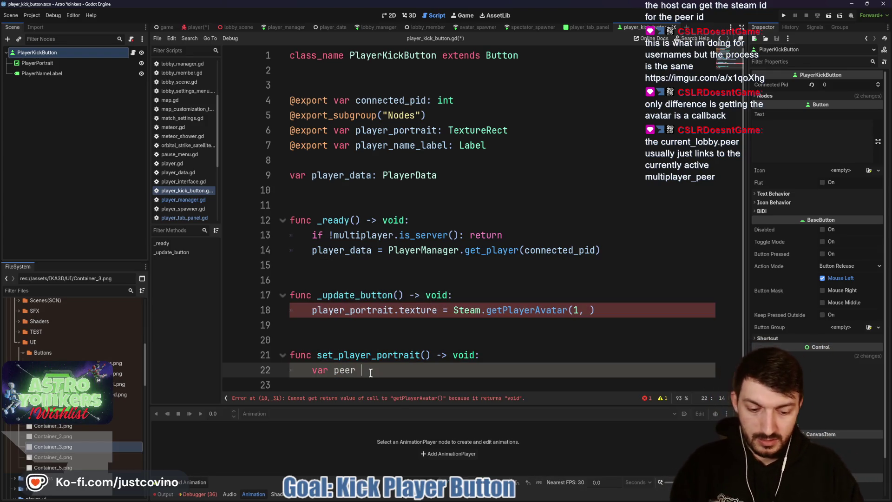
{"action": "type", "text": "= "}
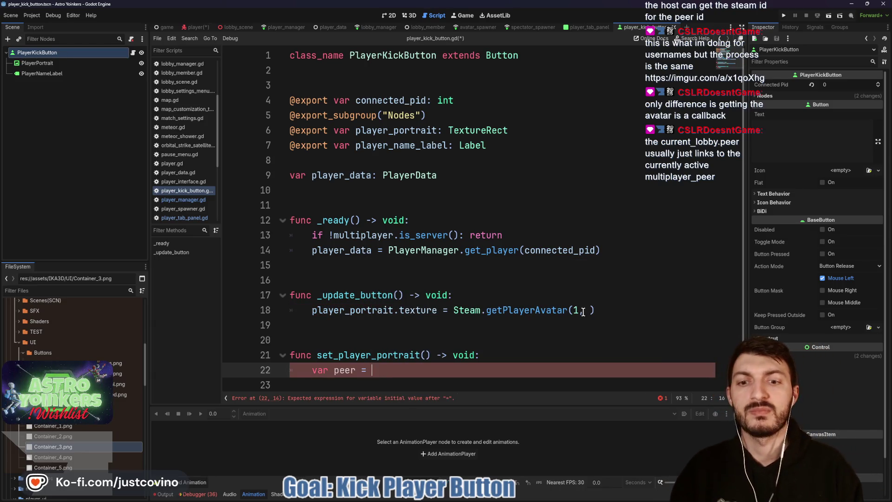
{"action": "type", "text": "multiplayer.multiplayer_peer.get_peer(pid)"}
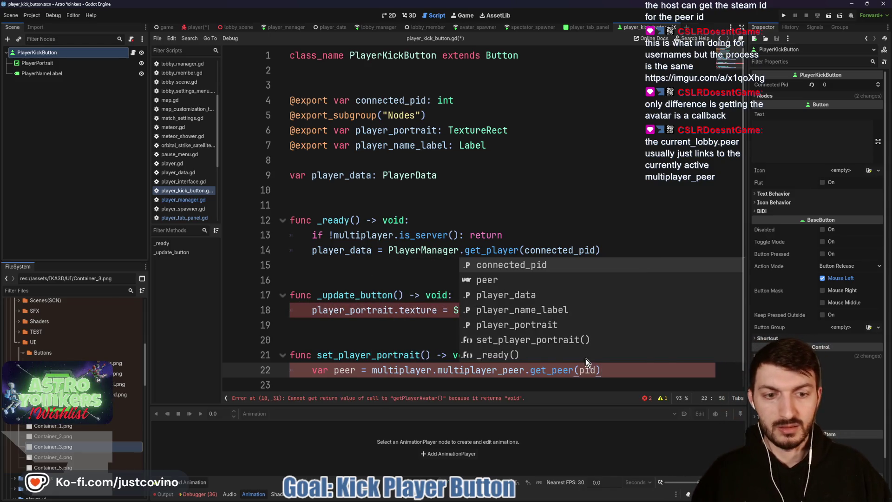
Finish the peer line as var peer = multiplayer.multiplayer_peer.get_peer(connected_pid) and start a new line
{"action": "double_click", "coordinate": [589, 370]}
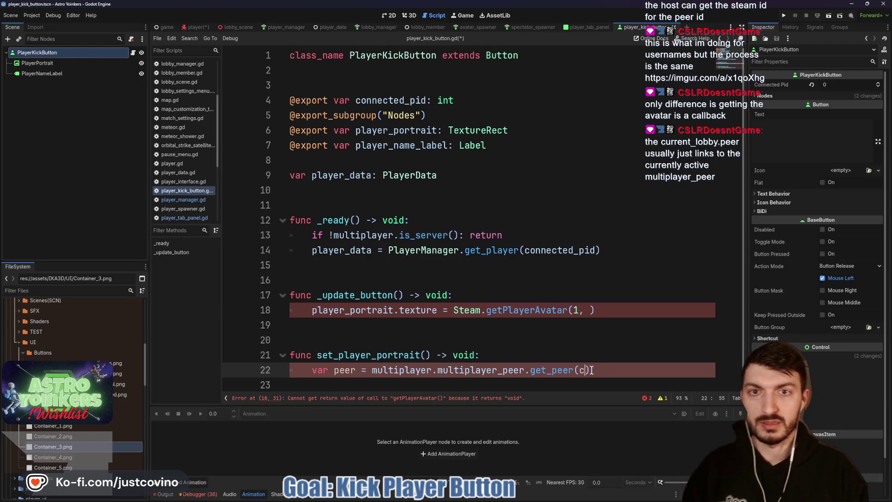
{"action": "type", "text": "onne"}
{"action": "key", "text": "Return"}
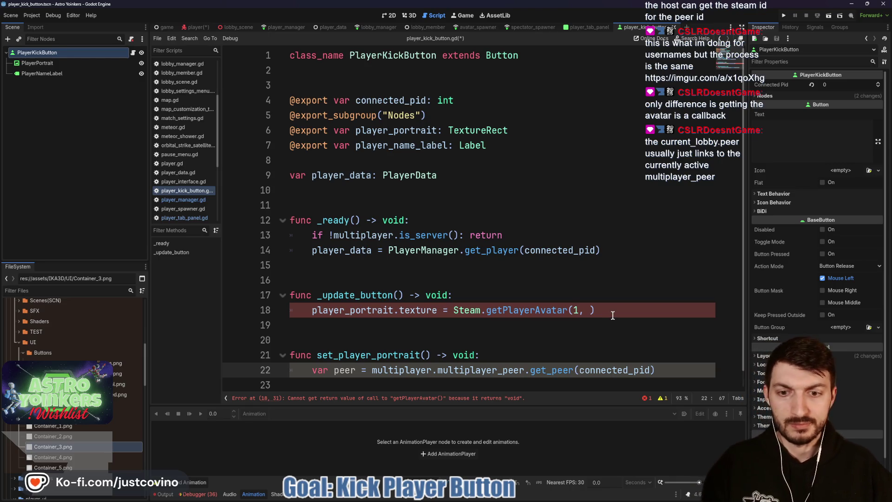
{"action": "left_click", "coordinate": [669, 369]}
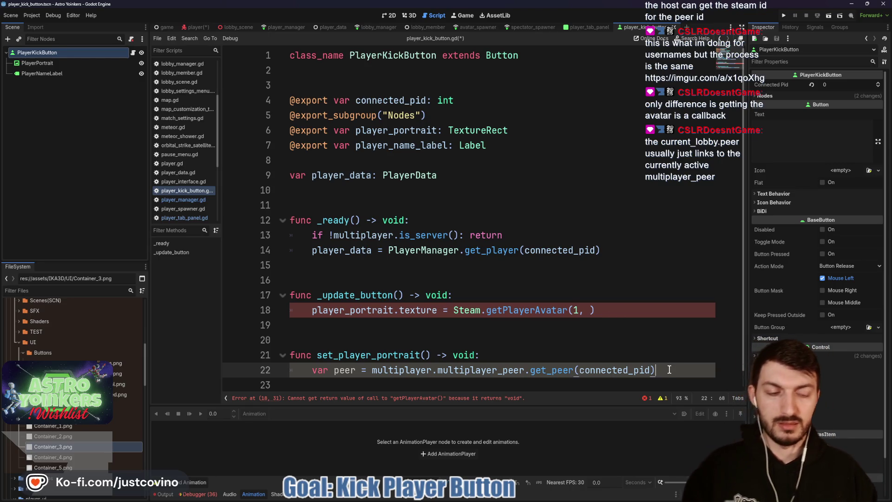
{"action": "key", "text": "Return"}
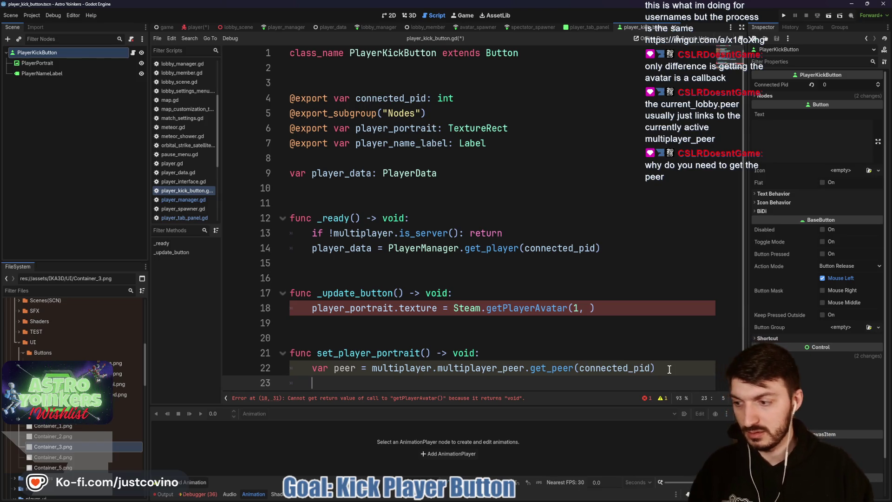
Add an extra blank line between set_player_portrait and the following function
{"action": "scroll", "coordinate": [669, 369], "scroll_direction": "down", "scroll_amount": 1}
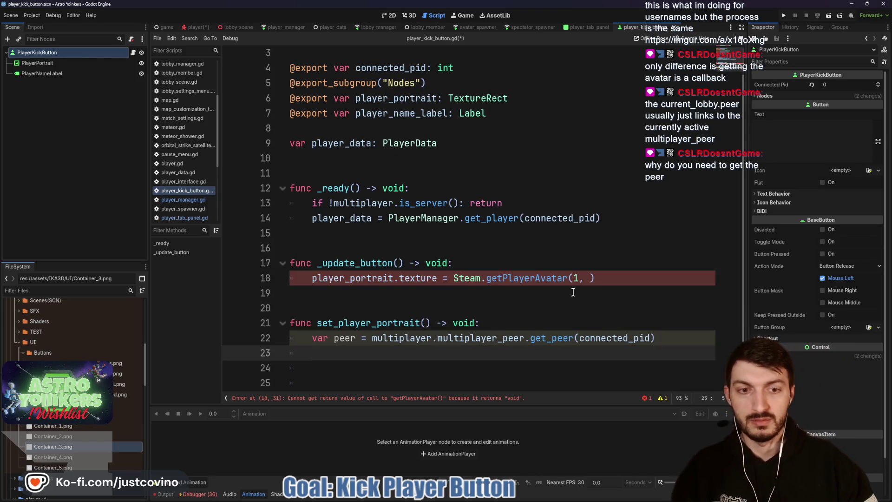
{"action": "left_click", "coordinate": [440, 309]}
{"action": "key", "text": "Return"}
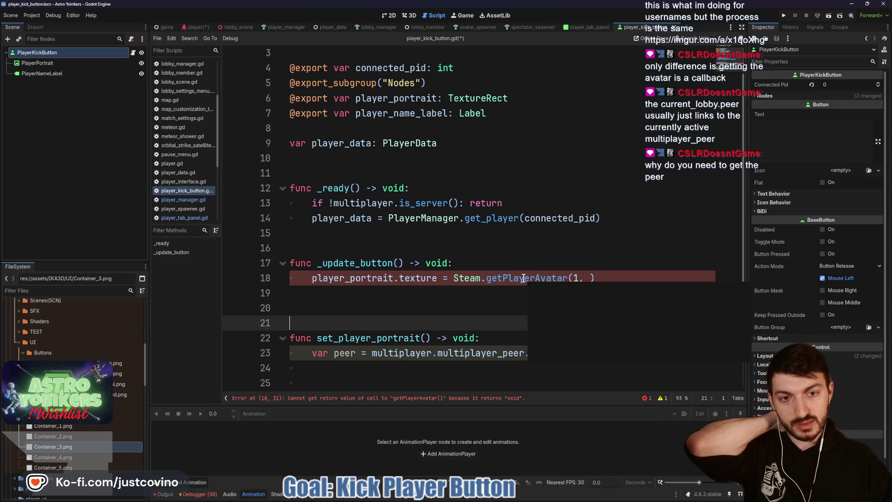
{"action": "mouse_move", "coordinate": [523, 278]}
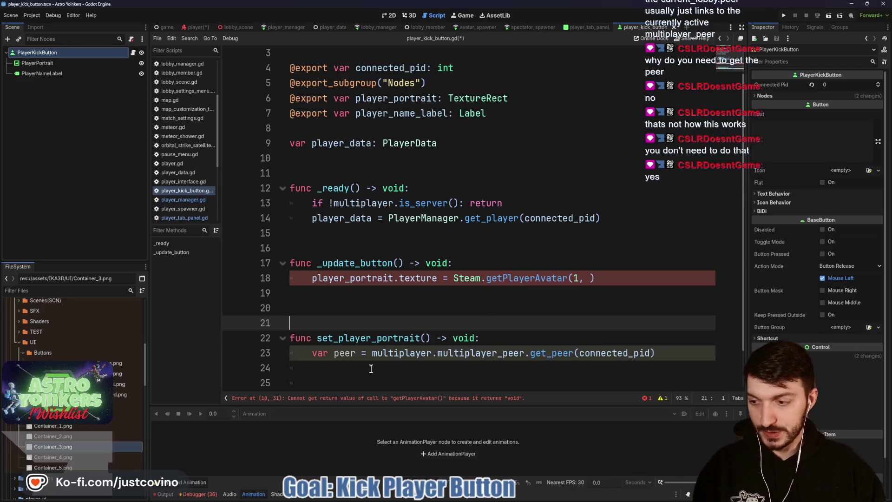
{"action": "scroll", "coordinate": [371, 368], "scroll_direction": "down", "scroll_amount": 1}
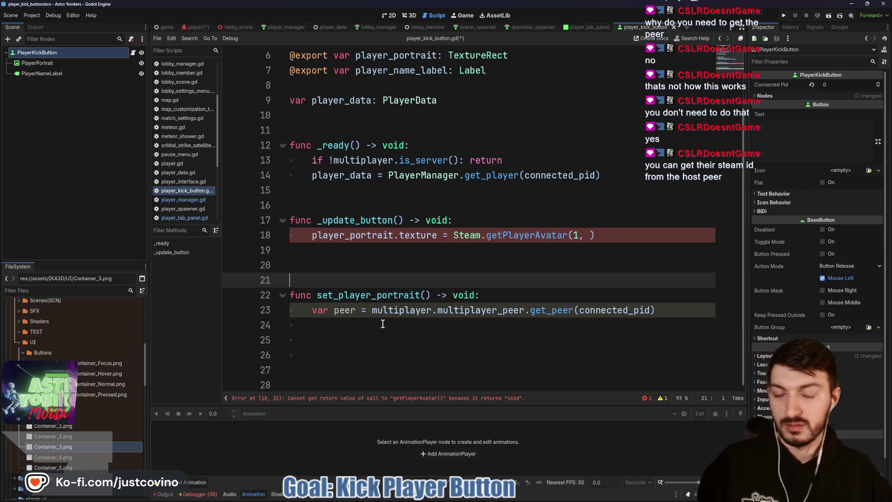
{"action": "left_click", "coordinate": [383, 323]}
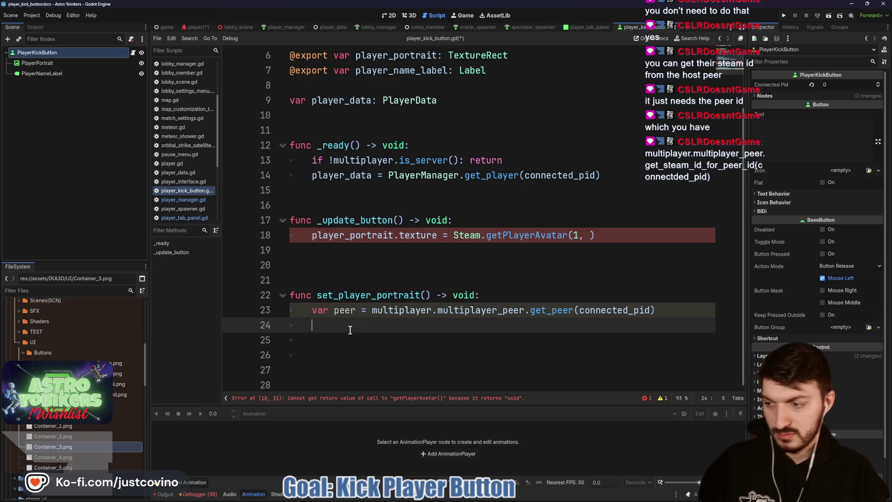
Replace get_peer with get_steam_id_for_peer_id(connected_pid) on the peer line
{"action": "left_click", "coordinate": [588, 235]}
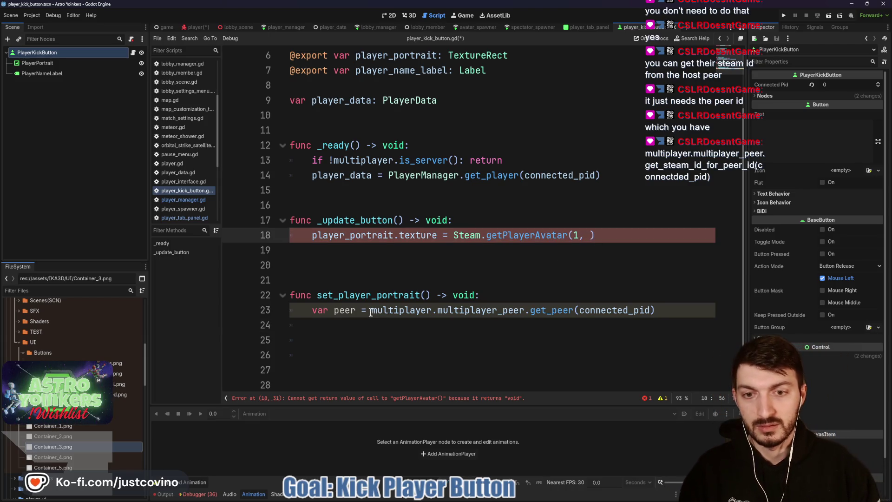
{"action": "left_click_drag", "start_coordinate": [655, 310], "coordinate": [531, 311]}
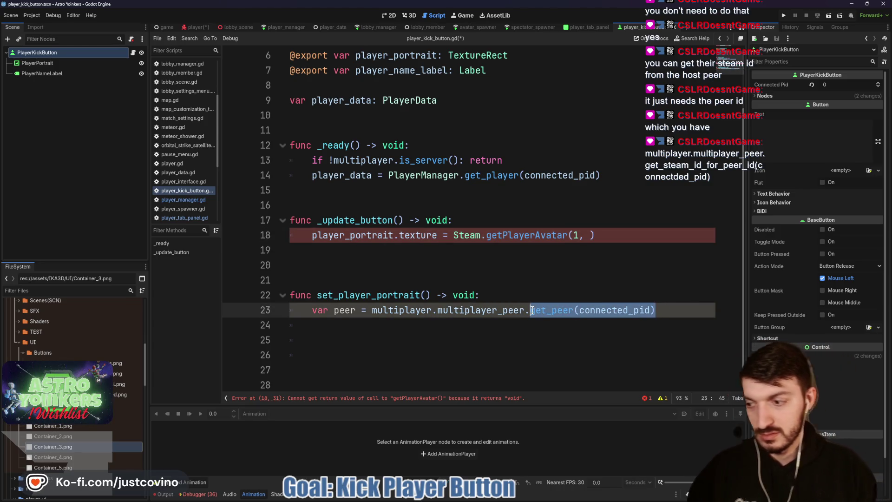
{"action": "type", "text": "get_steam_"}
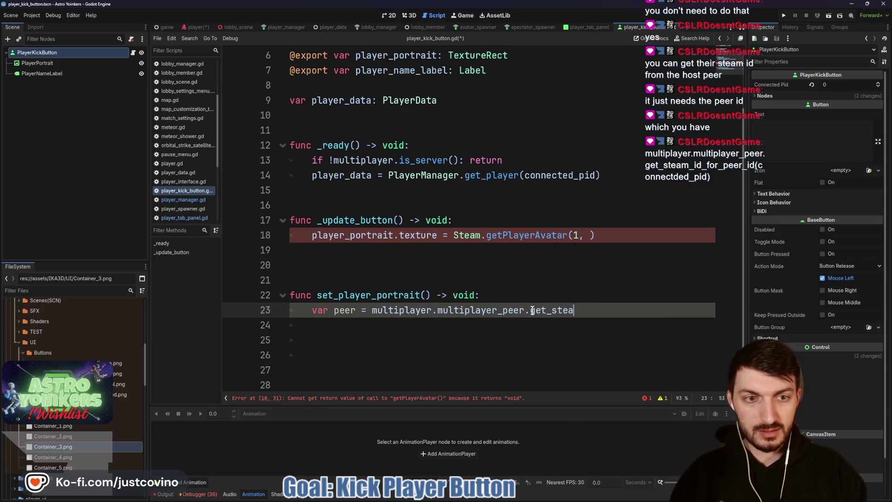
{"action": "type", "text": "id_for_peer_"}
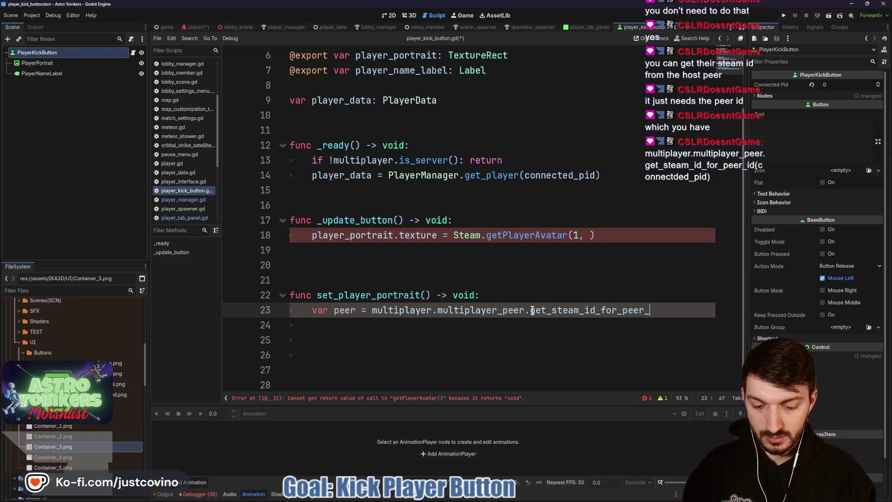
{"action": "type", "text": "id(conne"}
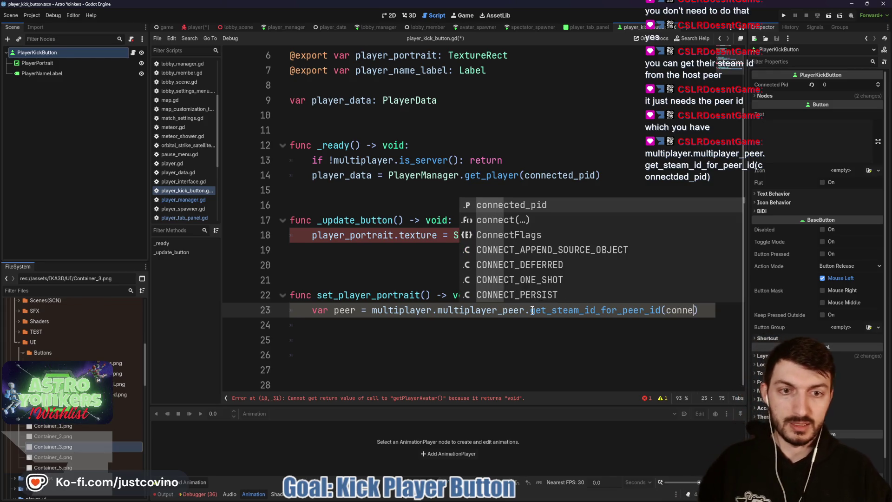
{"action": "key", "text": "Return"}
Move the Steam id lookup expression into getPlayerAvatar(1, ) as its second argument
{"action": "scroll", "coordinate": [381, 321], "scroll_direction": "left", "scroll_amount": 1}
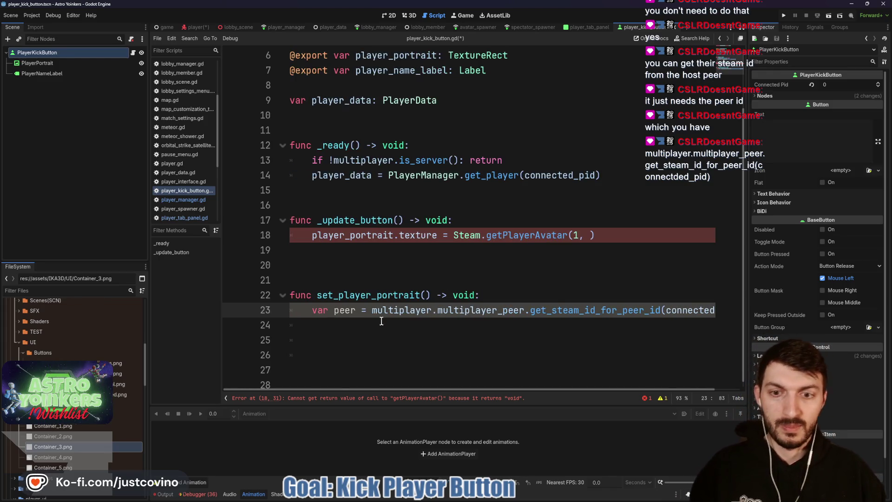
{"action": "left_click_drag", "start_coordinate": [308, 310], "coordinate": [599, 309]}
{"action": "left_click", "coordinate": [404, 310]}
{"action": "left_click_drag", "start_coordinate": [372, 310], "coordinate": [725, 310]}
{"action": "key", "text": "ctrl+x"}
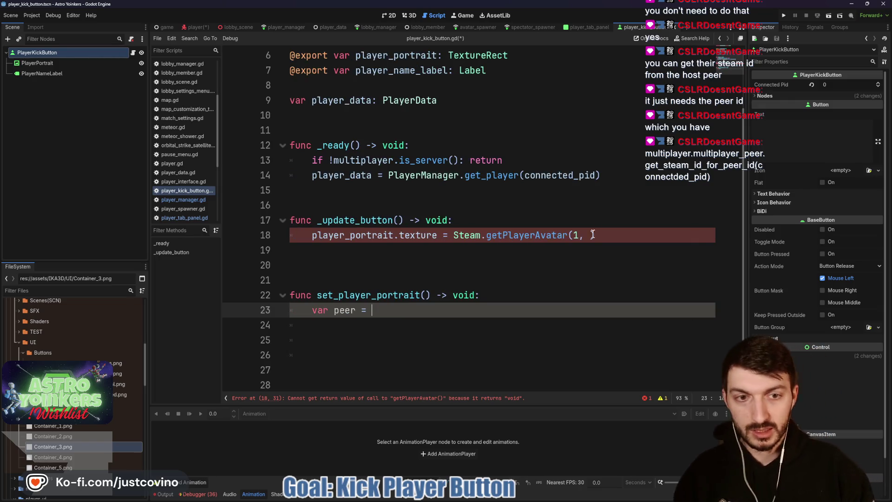
{"action": "left_click", "coordinate": [563, 235]}
{"action": "key", "text": "ctrl+v"}
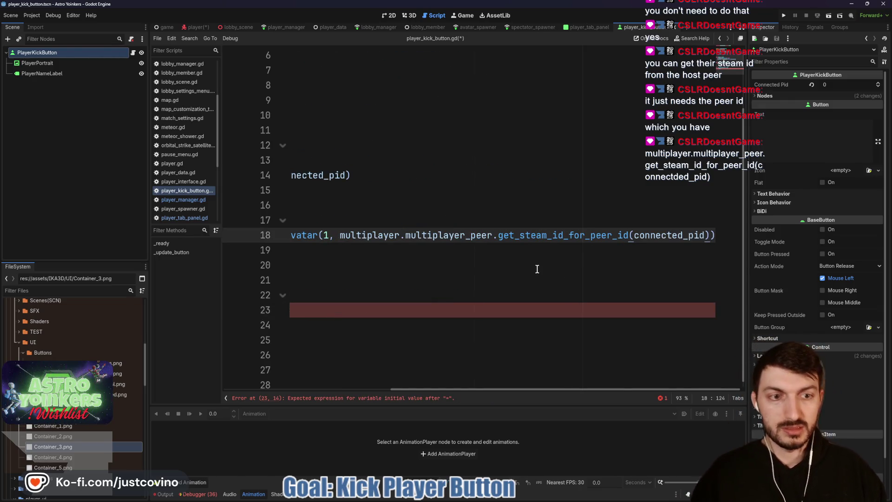
Delete the leftover set_player_portrait function and the empty lines at the script's end
{"action": "scroll", "coordinate": [536, 269], "scroll_direction": "left", "scroll_amount": 5}
{"action": "mouse_move", "coordinate": [384, 312]}
{"action": "left_mouse_down"}
{"action": "mouse_move", "coordinate": [300, 305]}
{"action": "mouse_move", "coordinate": [285, 295]}
{"action": "left_mouse_up"}
{"action": "key", "text": "BackSpace"}
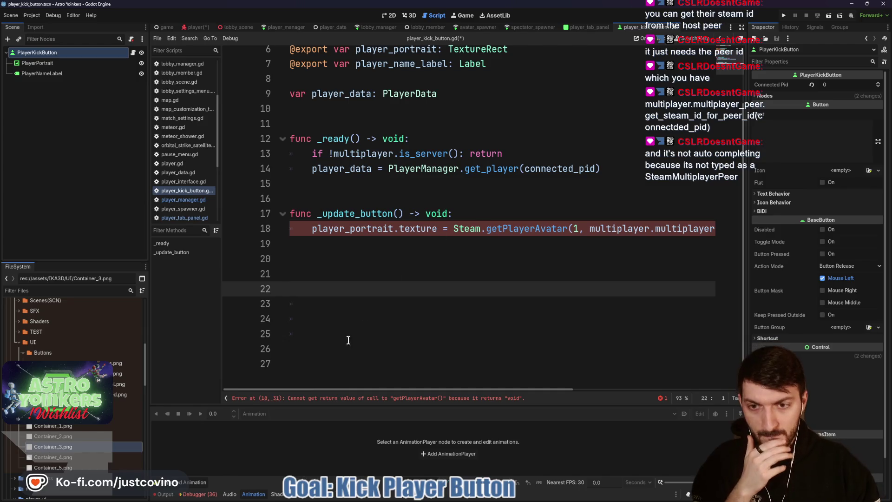
{"action": "left_click_drag", "start_coordinate": [349, 340], "coordinate": [280, 288]}
{"action": "key", "text": "BackSpace"}
{"action": "left_click", "coordinate": [476, 214]}
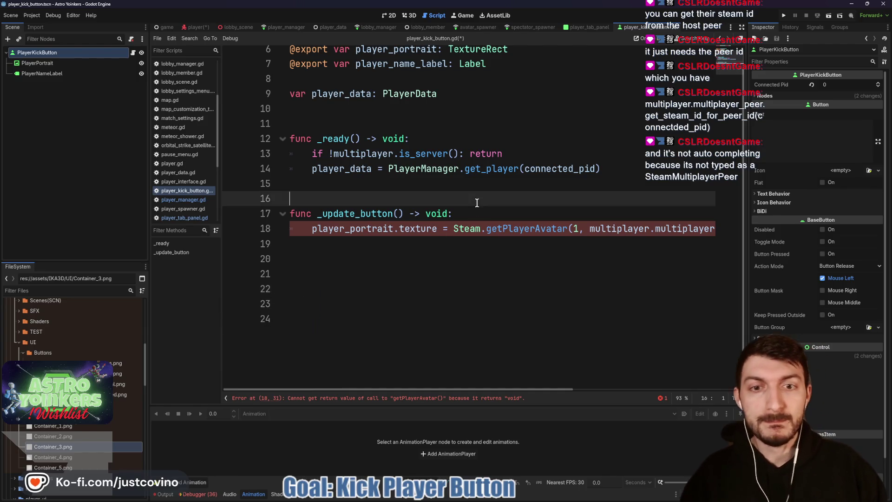
Add 'if LobbyManager.backend == LobbyManager.BACKEND.STEAM:' on line 18 and indent the portrait line under it
{"action": "key", "text": "Return"}
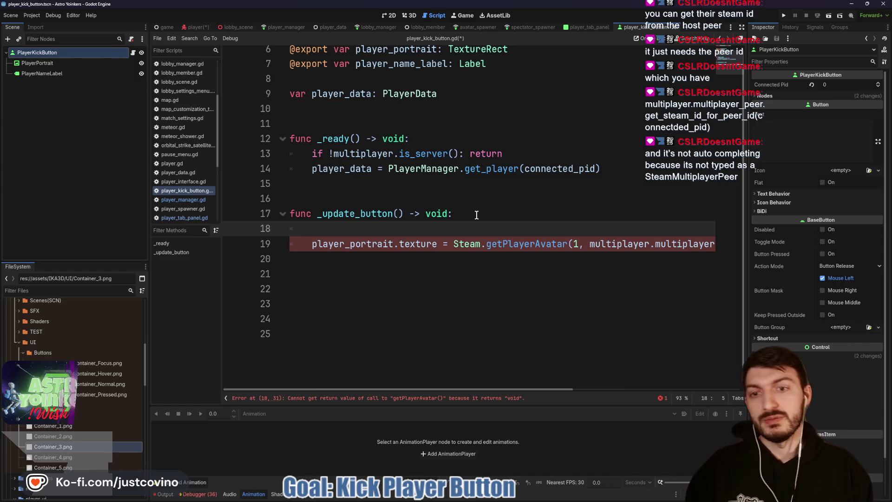
{"action": "type", "text": "if Lobby"}
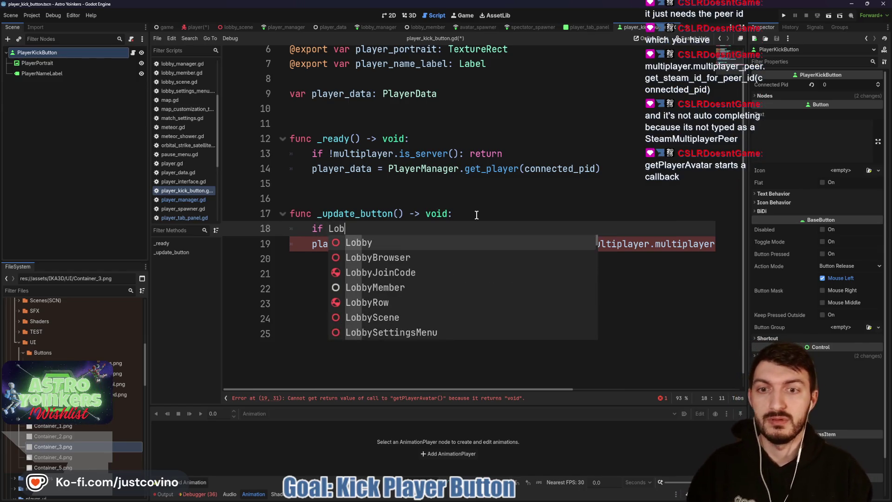
{"action": "type", "text": "Manager."}
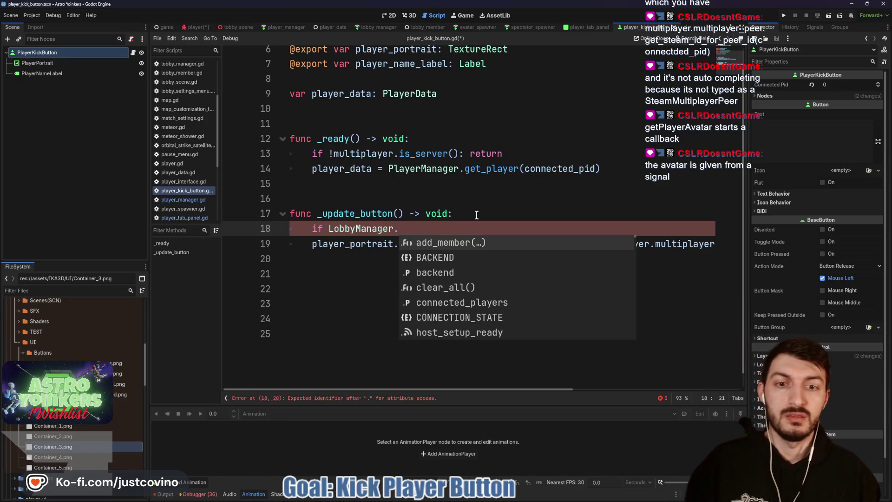
{"action": "key", "text": "Down"}
{"action": "key", "text": "Down"}
{"action": "key", "text": "Return"}
{"action": "type", "text": "= L"}
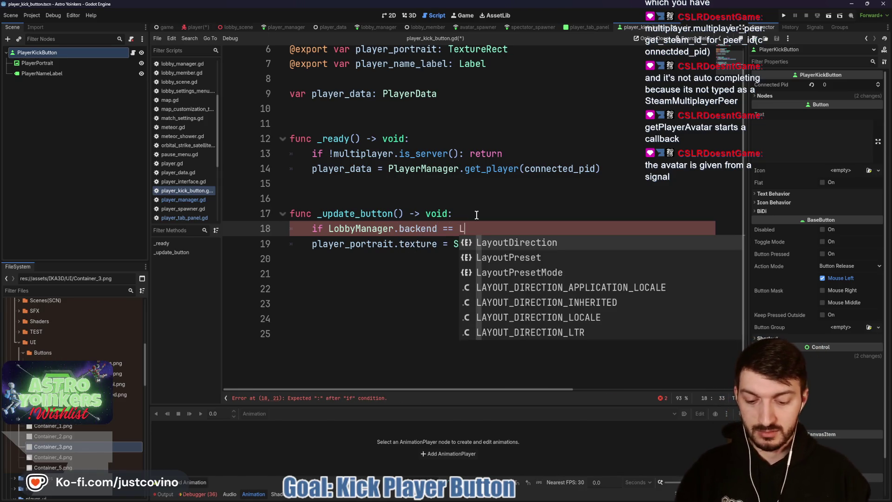
{"action": "type", "text": "obbyManager."}
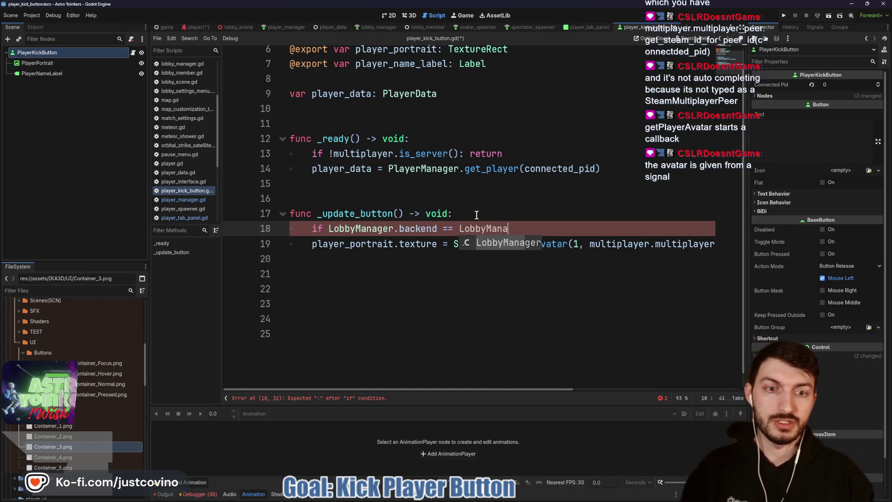
{"action": "type", "text": "b"}
{"action": "key", "text": "BackSpace"}
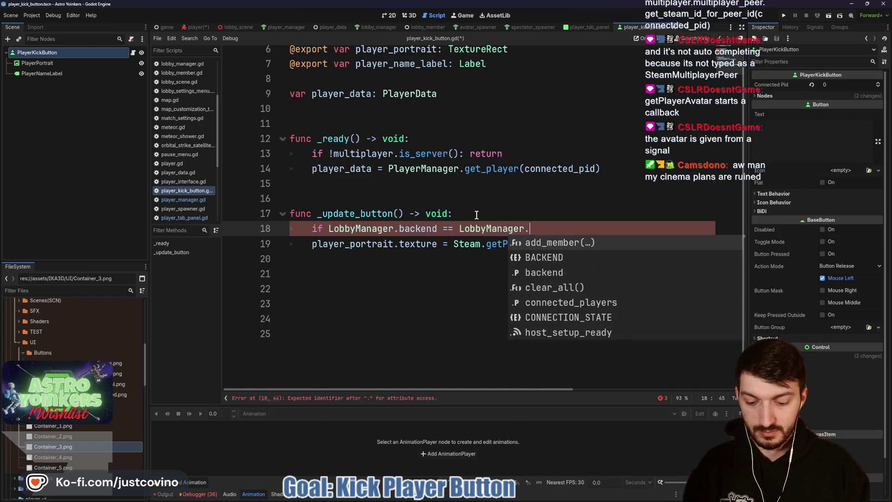
{"action": "type", "text": "BAC"}
{"action": "key", "text": "Return"}
{"action": "type", "text": "."}
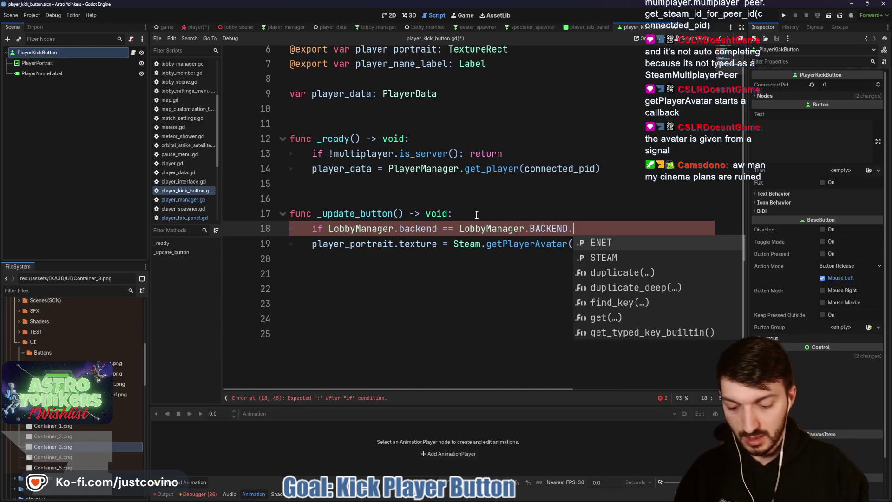
{"action": "key", "text": "Down"}
{"action": "key", "text": "Return"}
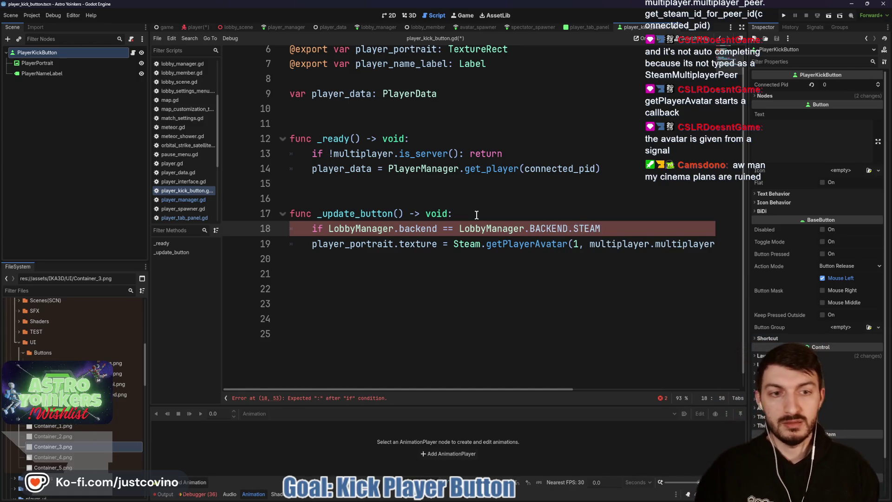
{"action": "left_click", "coordinate": [310, 245]}
{"action": "key", "text": "Tab"}
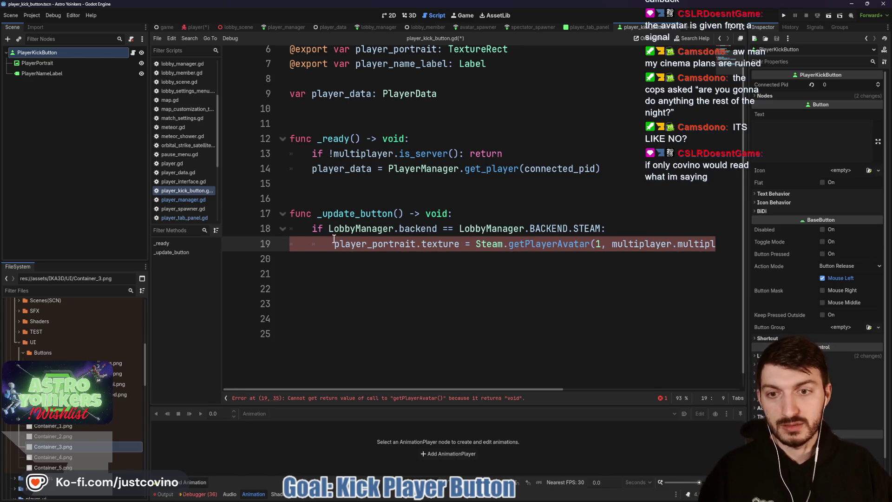
Move the Steam.getPlayerAvatar call onto its own line 19 above the portrait line
{"action": "key", "text": "Return"}
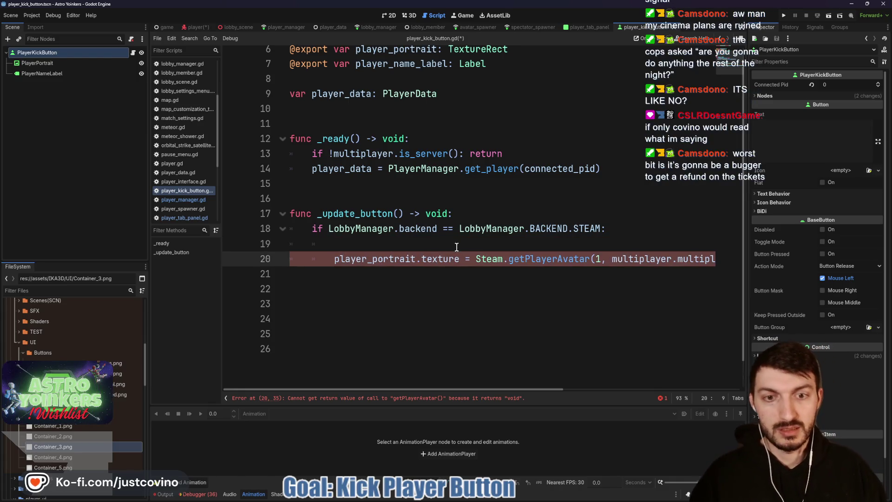
{"action": "mouse_move", "coordinate": [473, 256]}
{"action": "left_mouse_down"}
{"action": "mouse_move", "coordinate": [302, 272]}
{"action": "mouse_move", "coordinate": [734, 322]}
{"action": "left_mouse_up"}
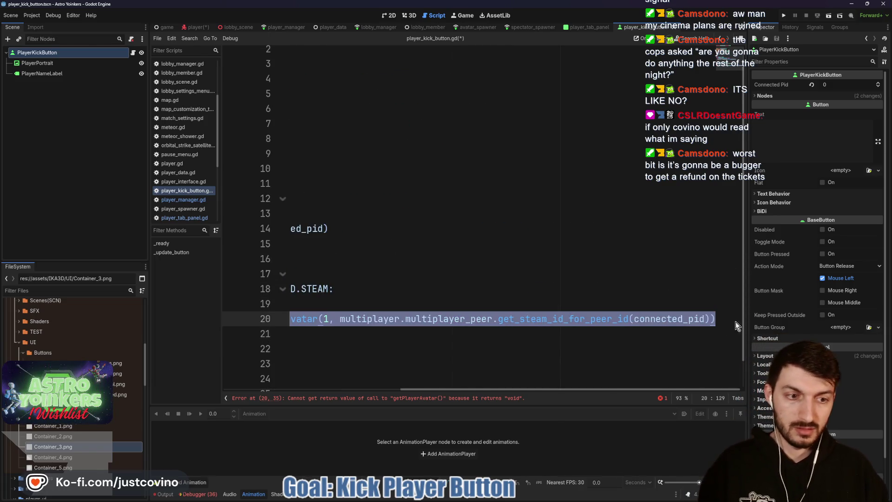
{"action": "key", "text": "ctrl+x"}
{"action": "left_click", "coordinate": [406, 303]}
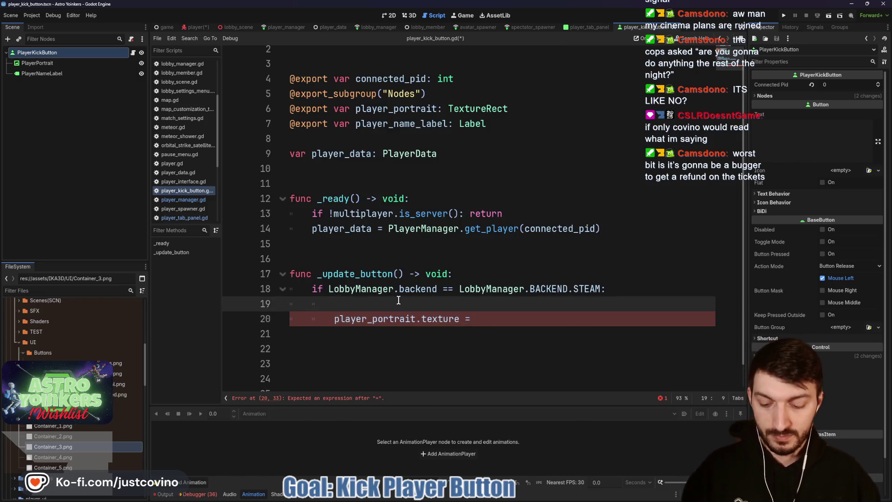
{"action": "key", "text": "ctrl+v"}
{"action": "scroll", "coordinate": [331, 319], "scroll_direction": "left", "scroll_amount": 5}
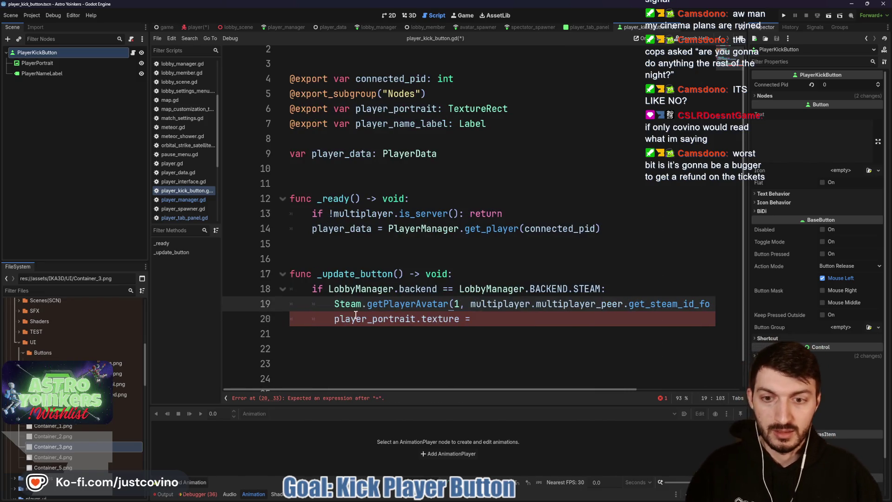
{"action": "left_click", "coordinate": [331, 319]}
Add Steam.avatar_loaded.connect(_on_steam_avatar_loaded) on line 20 inside the Steam branch
{"action": "key", "text": "Return"}
{"action": "key", "text": "Up"}
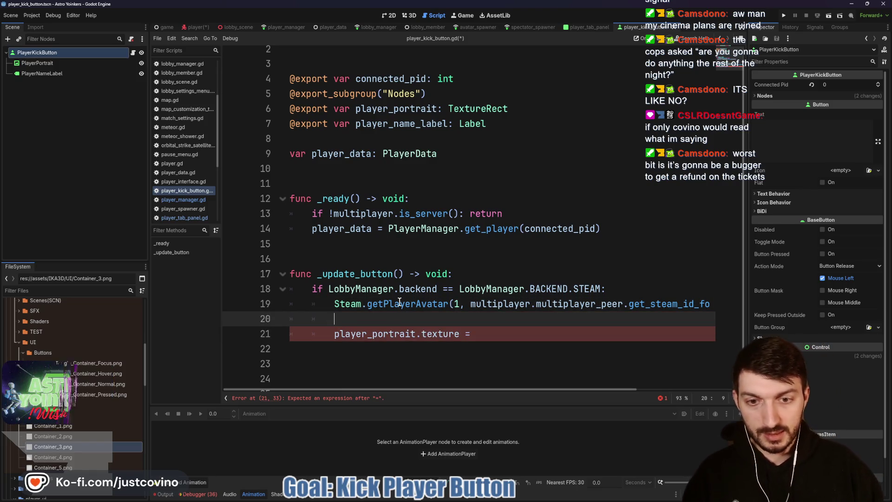
{"action": "mouse_move", "coordinate": [399, 302]}
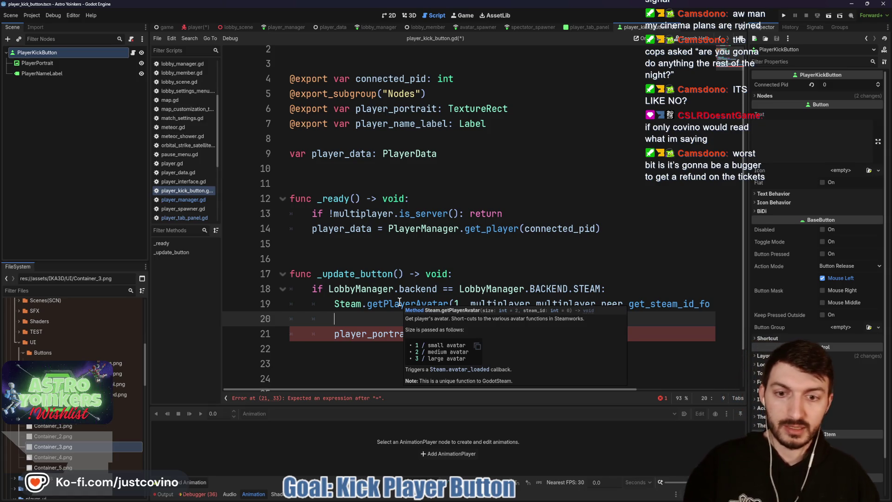
{"action": "type", "text": "Steam."}
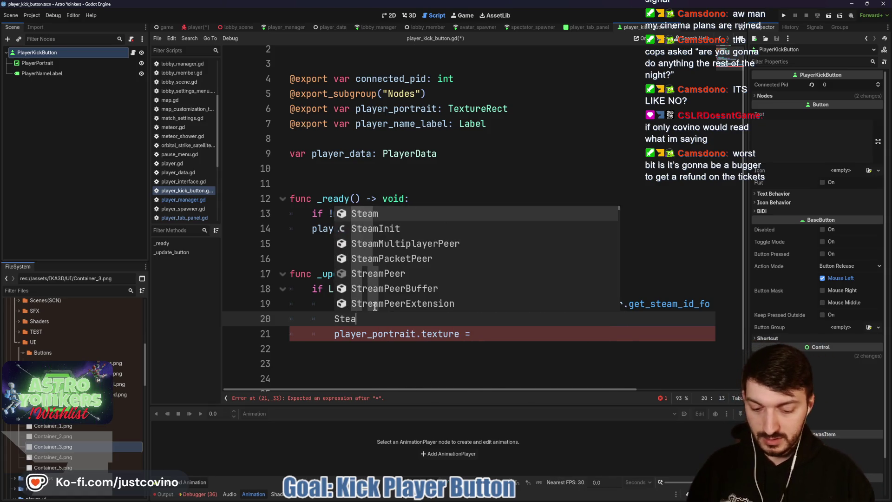
{"action": "type", "text": "avat"}
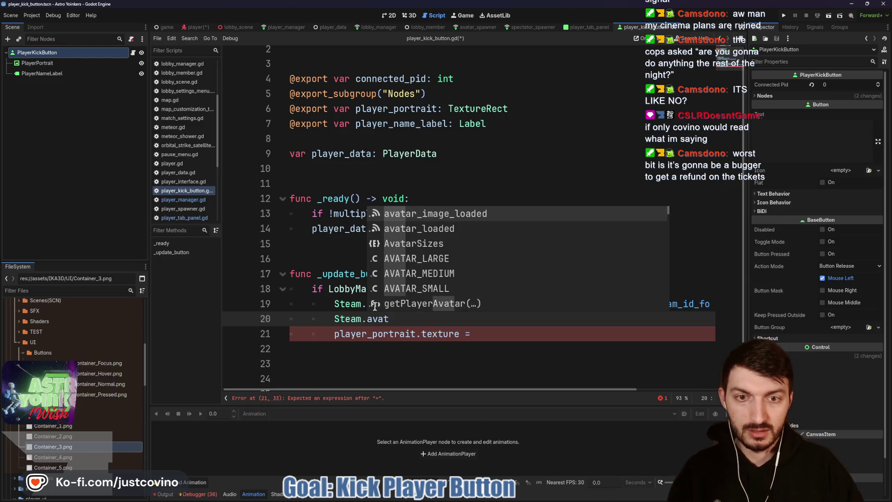
{"action": "key", "text": "Down"}
{"action": "key", "text": "Return"}
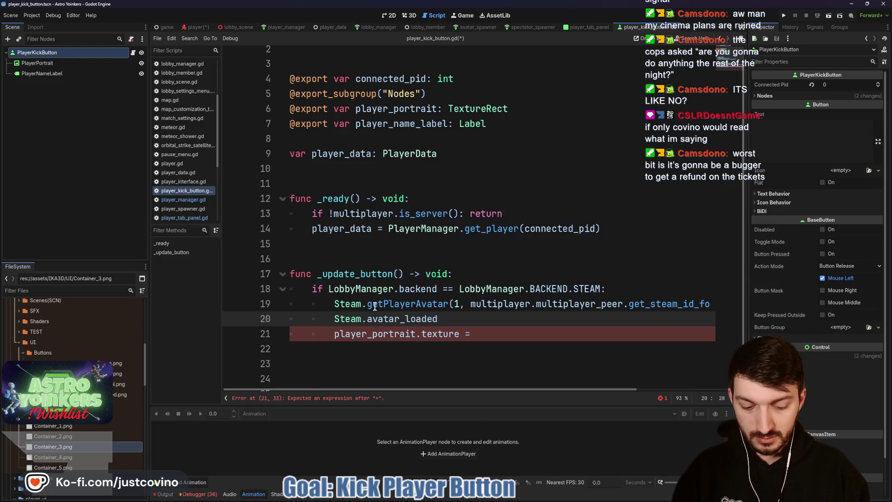
{"action": "type", "text": ".con"}
{"action": "key", "text": "Return"}
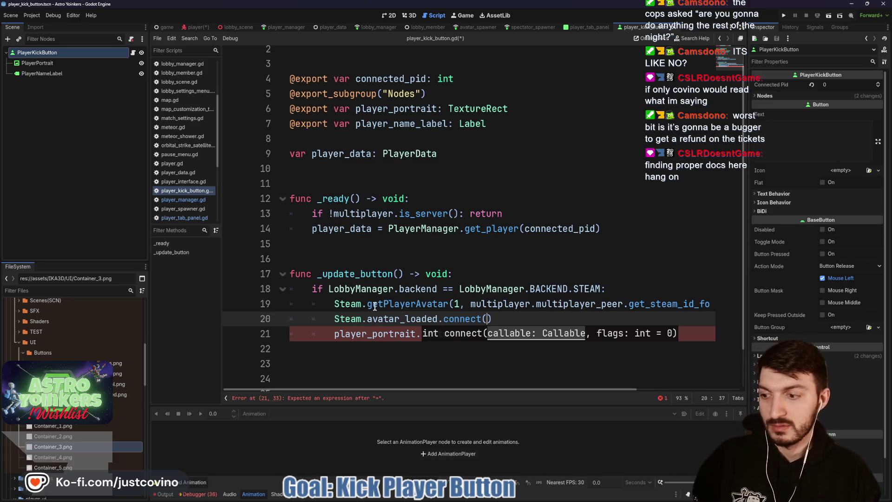
{"action": "type", "text": "set_"}
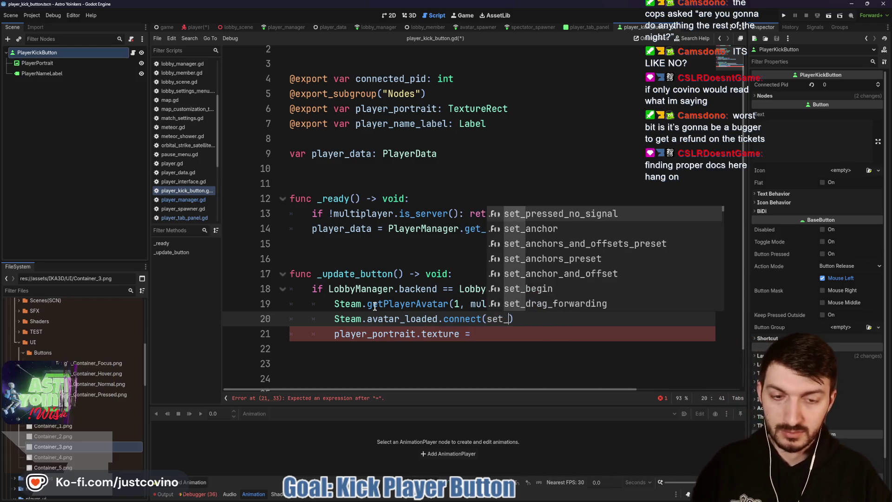
{"action": "key", "text": "BackSpace"}
{"action": "key", "text": "BackSpace"}
{"action": "key", "text": "BackSpace"}
{"action": "type", "text": "_on_avatar_loaded"}
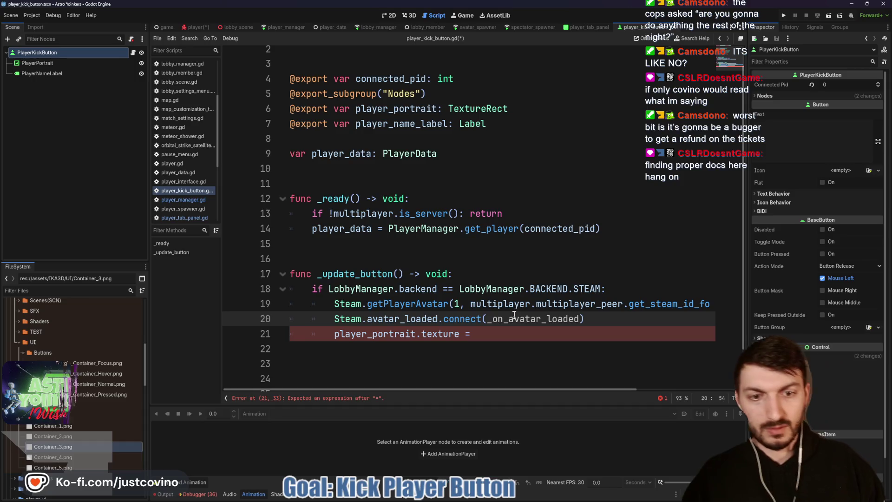
{"action": "left_click", "coordinate": [508, 319]}
{"action": "type", "text": "steanm"}
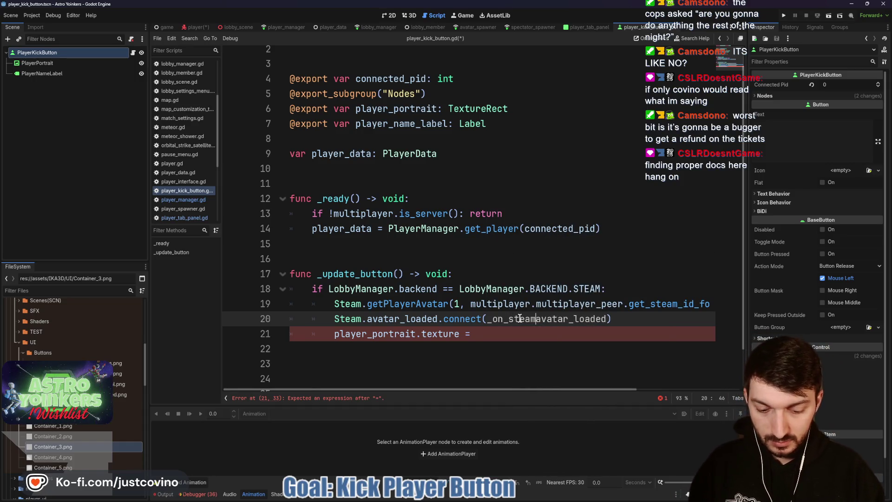
{"action": "type", "text": "_"}
{"action": "scroll", "coordinate": [414, 364], "scroll_direction": "down", "scroll_amount": 1}
{"action": "left_click", "coordinate": [359, 354]}
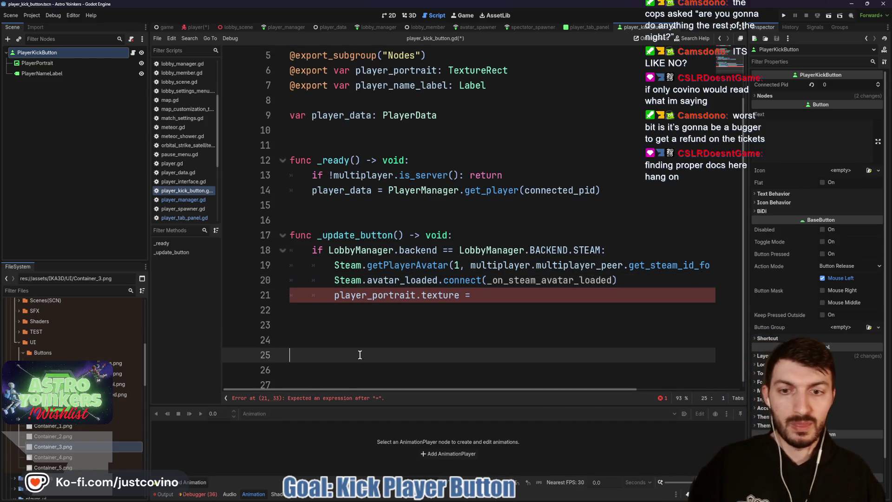
Start the func _on_steam_avatar_loaded() -> header on line 25 and save the script
{"action": "type", "text": "func _on"}
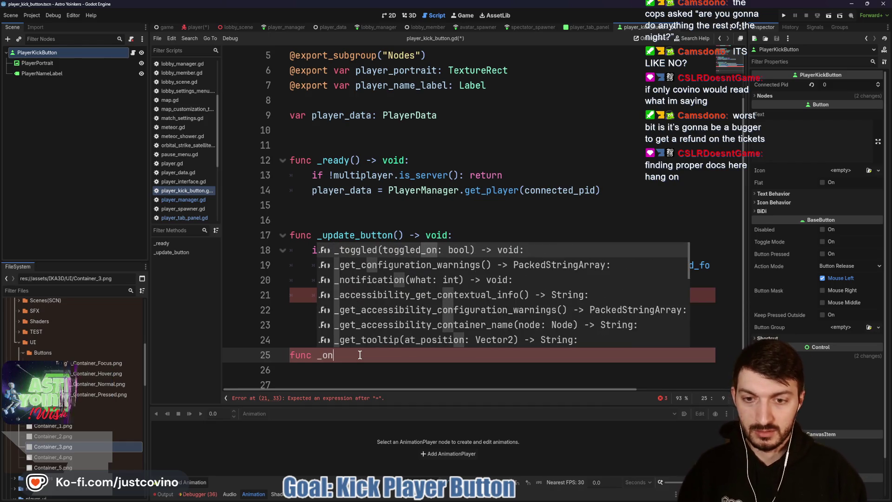
{"action": "type", "text": "_steam_ava"}
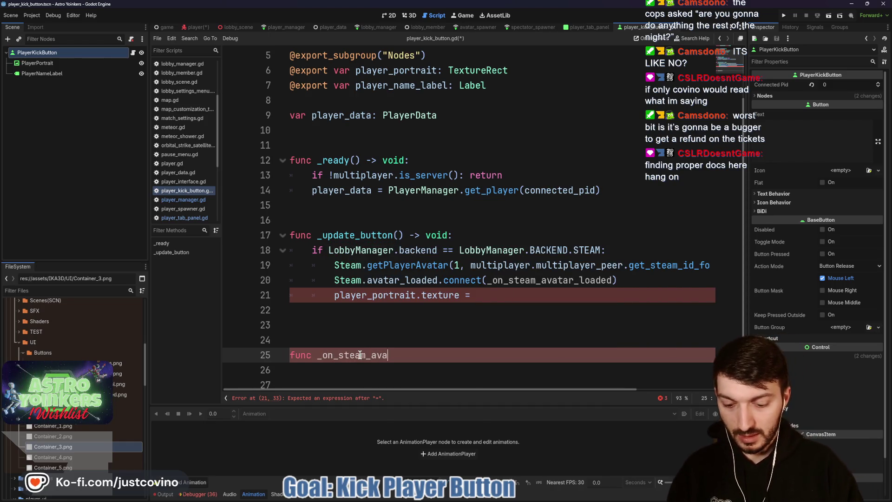
{"action": "key", "text": "BackSpace"}
{"action": "key", "text": "BackSpace"}
{"action": "key", "text": "BackSpace"}
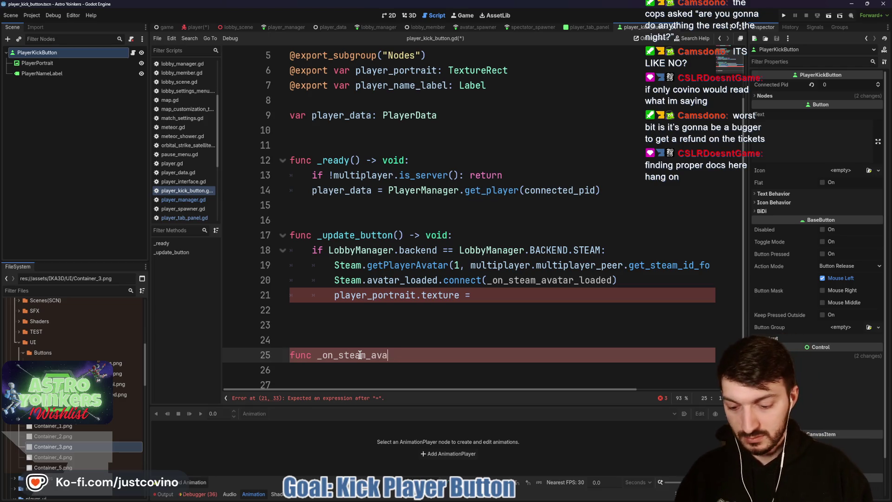
{"action": "type", "text": "tar_loaded() ->"}
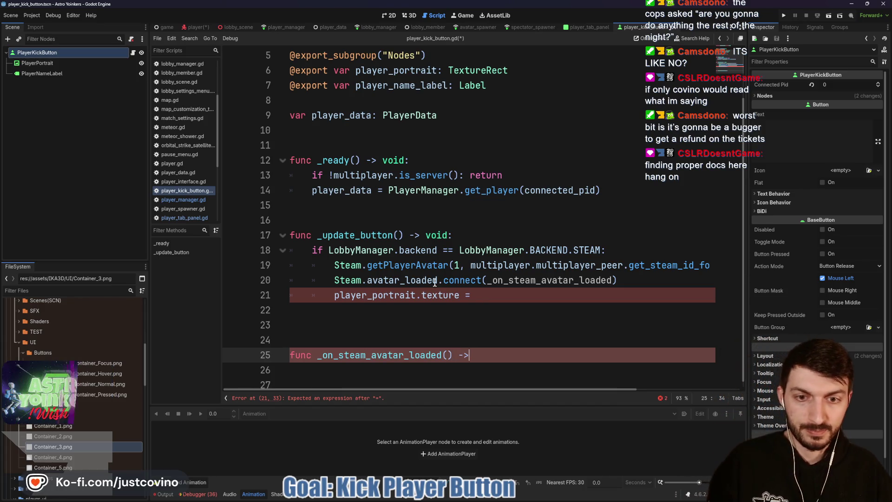
{"action": "mouse_move", "coordinate": [420, 280]}
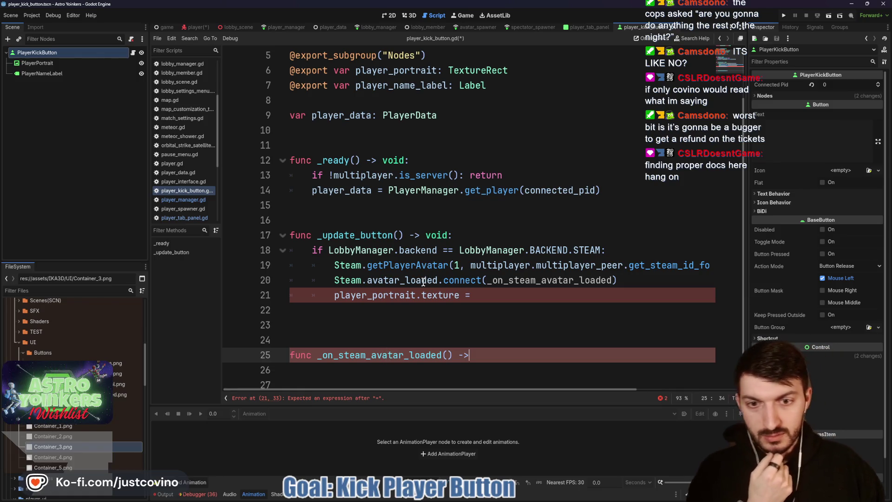
{"action": "mouse_move", "coordinate": [423, 281]}
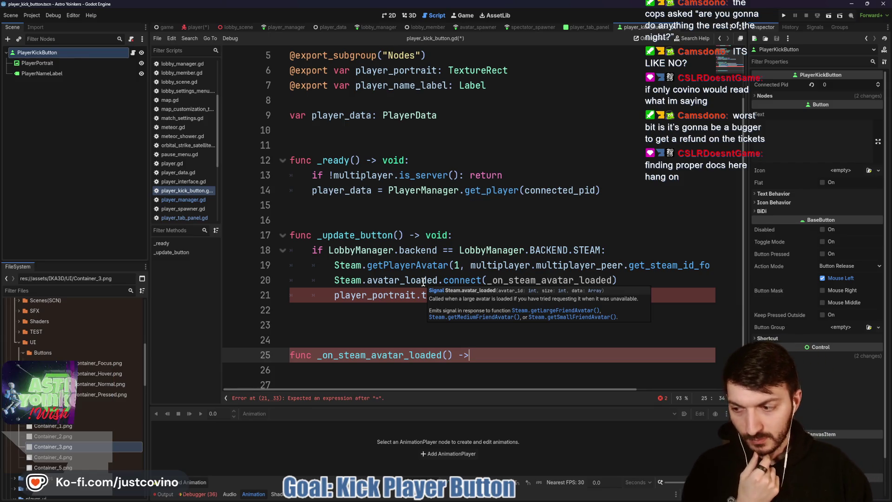
{"action": "left_click", "coordinate": [414, 334]}
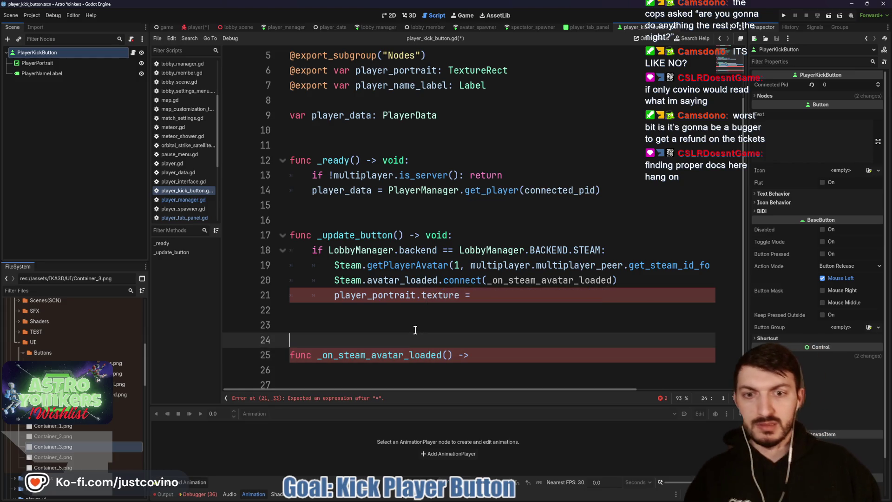
{"action": "key", "text": "ctrl+s"}
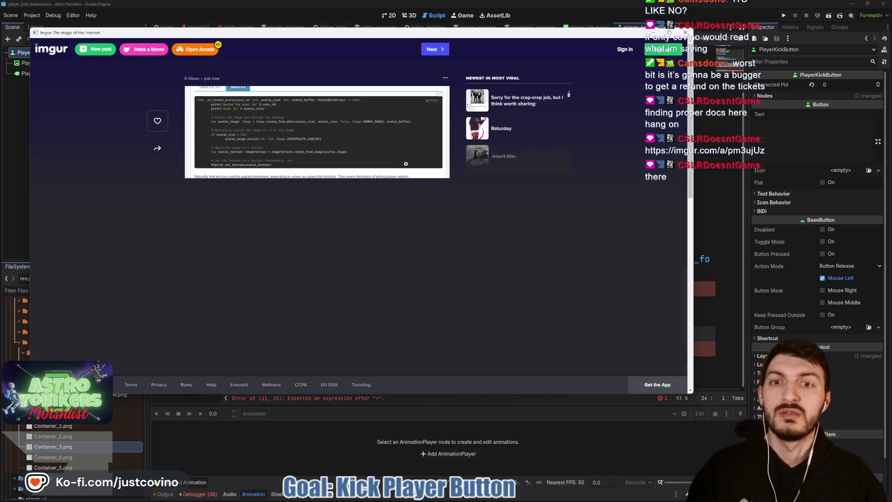
Open the _on_loaded_avatar code screenshot enlarged and zoom the page in twice
{"action": "left_click", "coordinate": [323, 183]}
{"action": "key", "text": "ctrl+plus"}
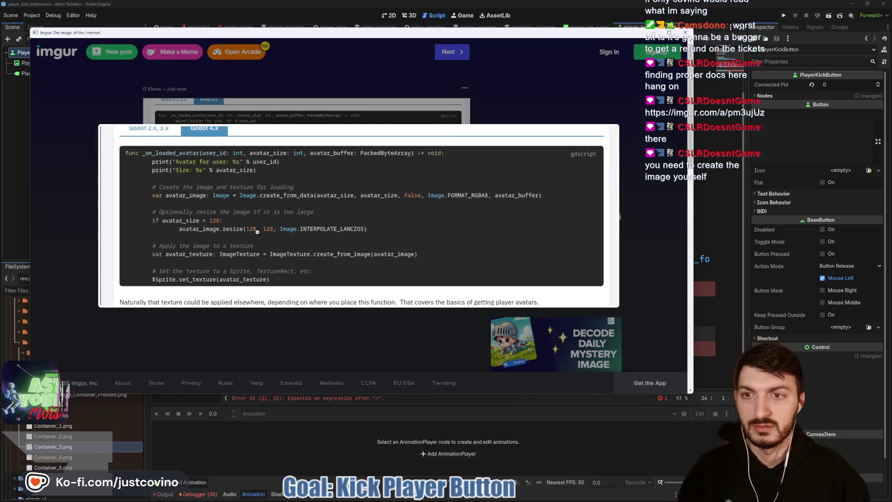
{"action": "key", "text": "ctrl+plus"}
{"action": "key", "text": "ctrl+plus"}
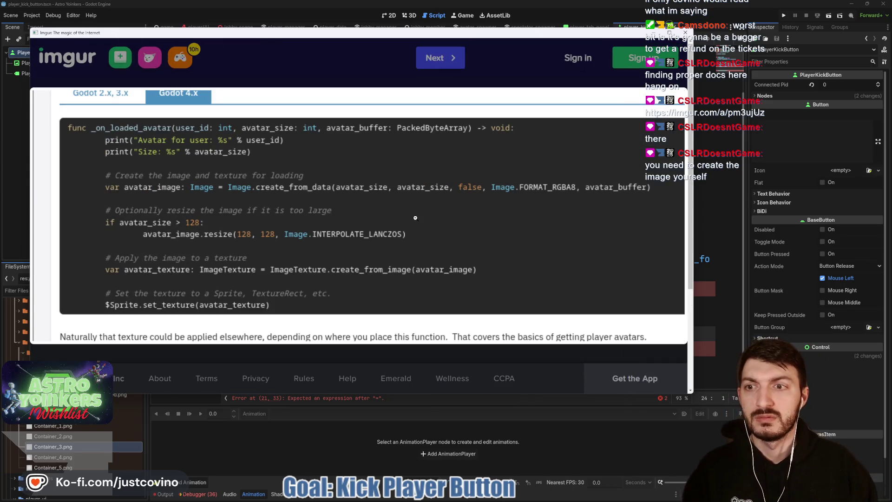
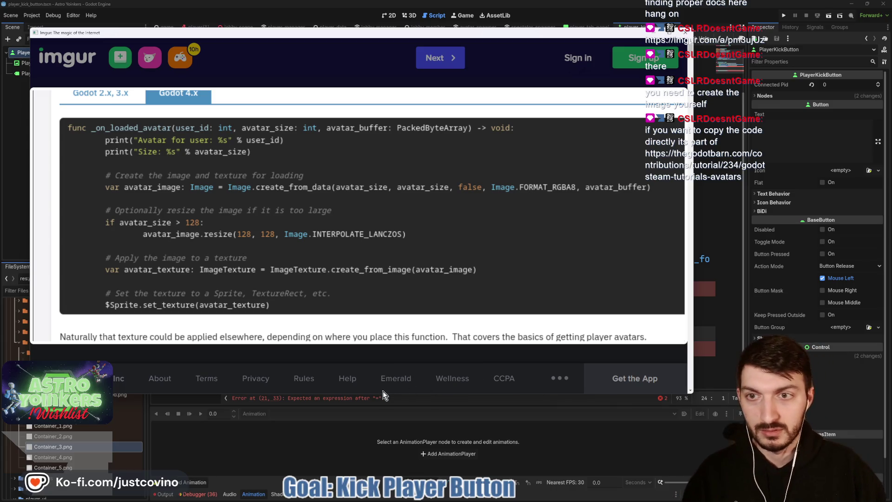
Delete the unfinished 'player_portrait.texture =' line and add 'user_id: int,' to _on_steam_avatar_loaded's parameters
{"action": "left_click", "coordinate": [704, 375]}
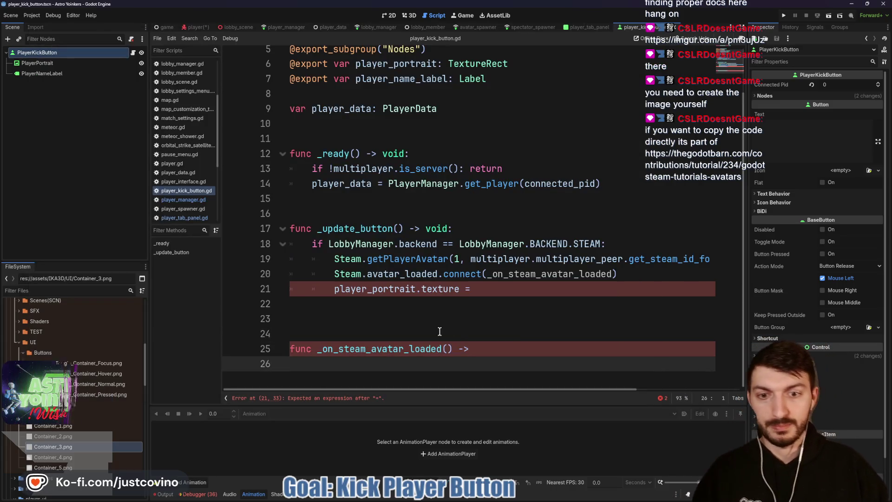
{"action": "left_click", "coordinate": [498, 289]}
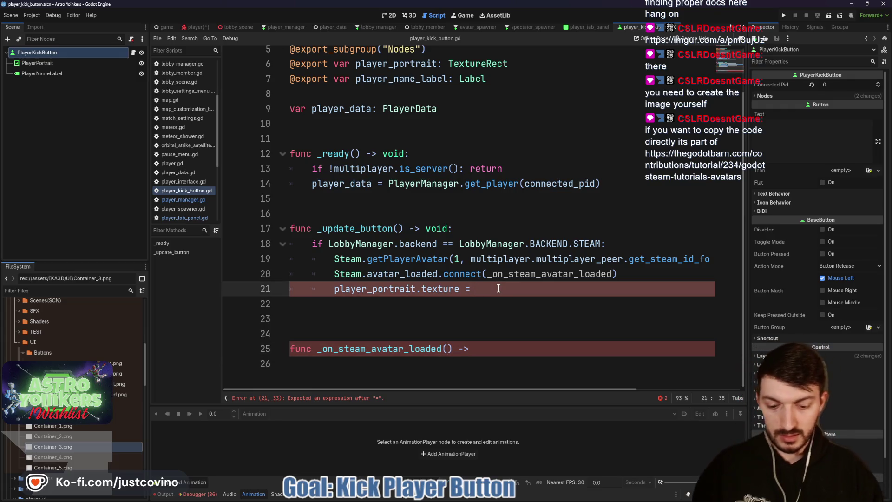
{"action": "key", "text": "BackSpace"}
{"action": "key", "text": "BackSpace"}
{"action": "key", "text": "BackSpace"}
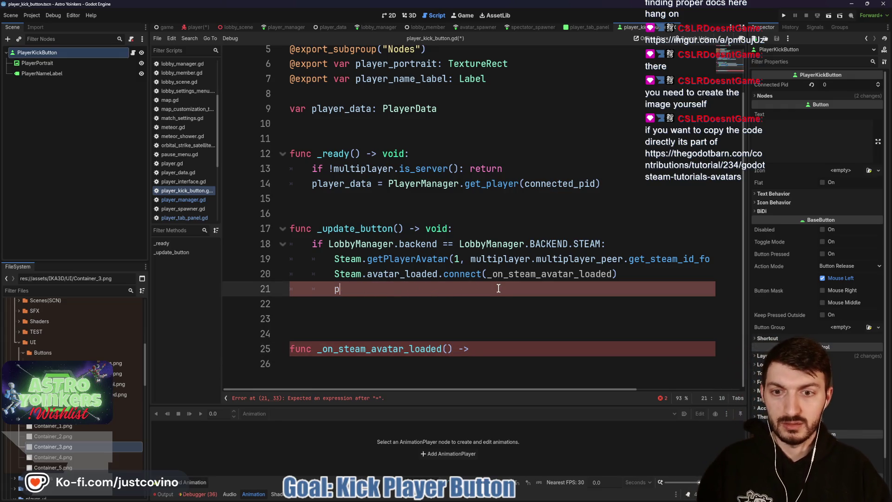
{"action": "left_click", "coordinate": [447, 348]}
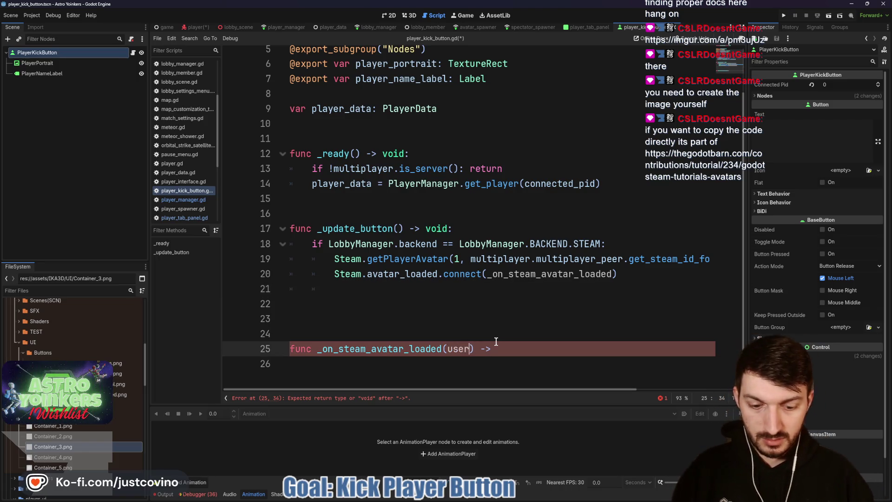
{"action": "type", "text": "d: int"}
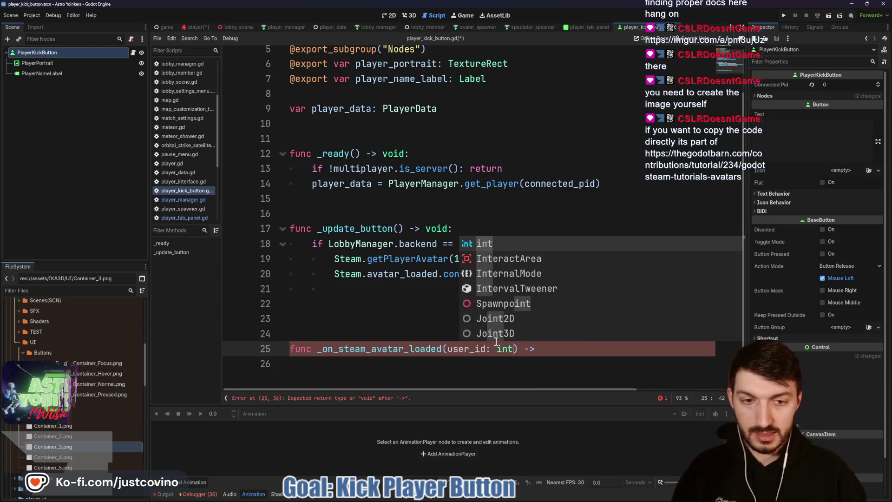
{"action": "type", "text": ","}
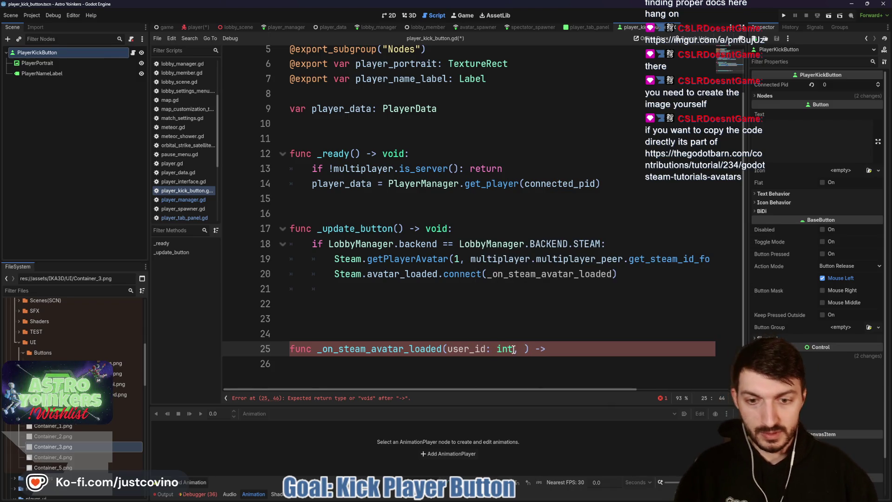
Bring up the Godot Barn avatars tutorial in the browser
{"action": "left_click", "coordinate": [487, 497]}
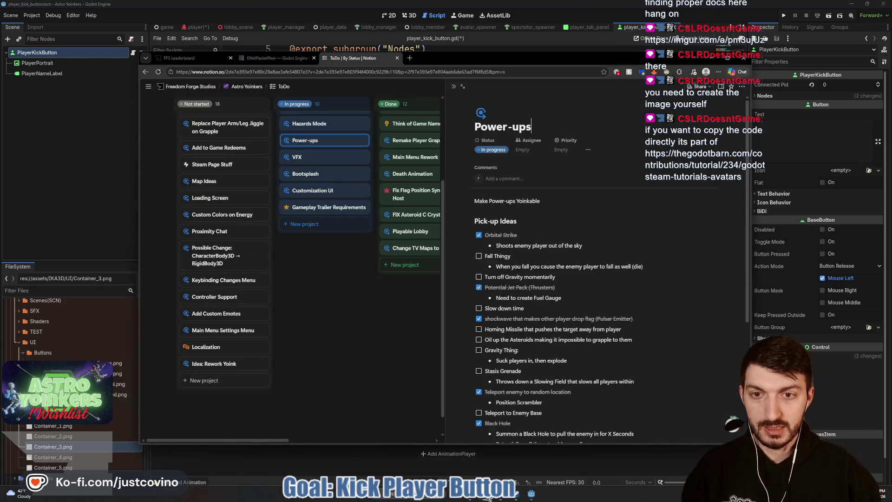
{"action": "left_click", "coordinate": [488, 497]}
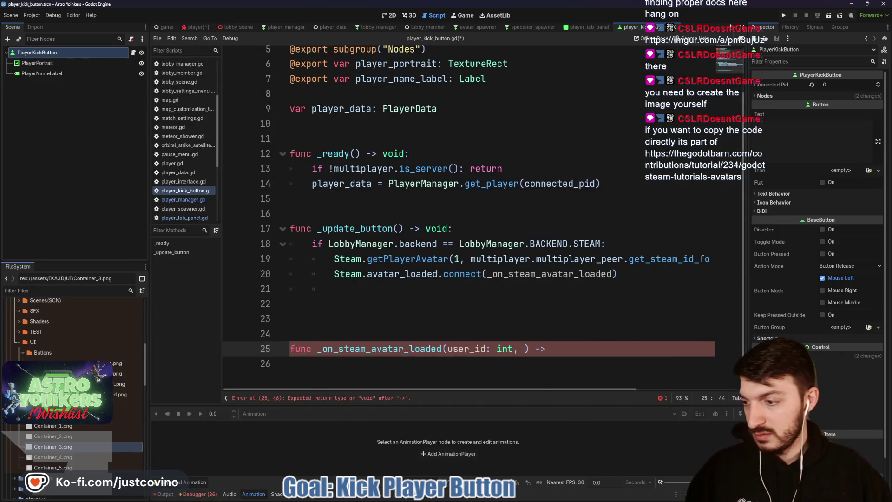
{"action": "left_click", "coordinate": [488, 497]}
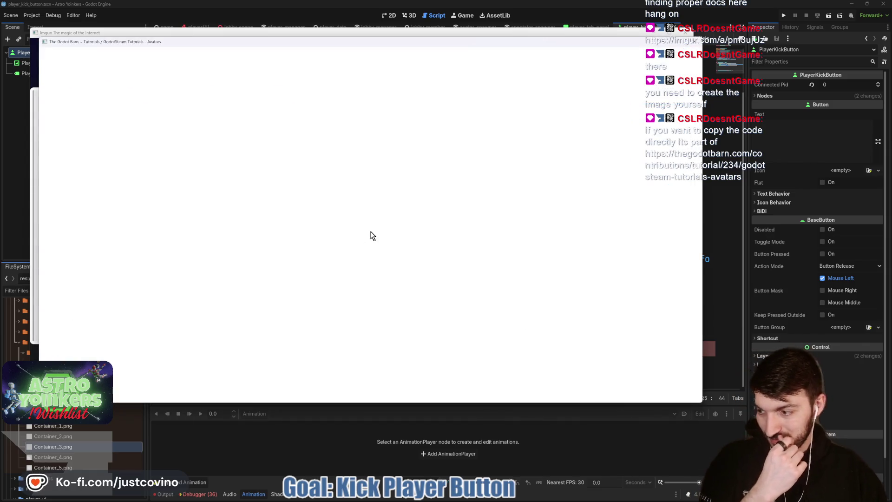
Select the tutorial's 'Retrieve and Create the Image' code sample, then close the browser windows
{"action": "scroll", "coordinate": [316, 239], "scroll_direction": "down", "scroll_amount": 5}
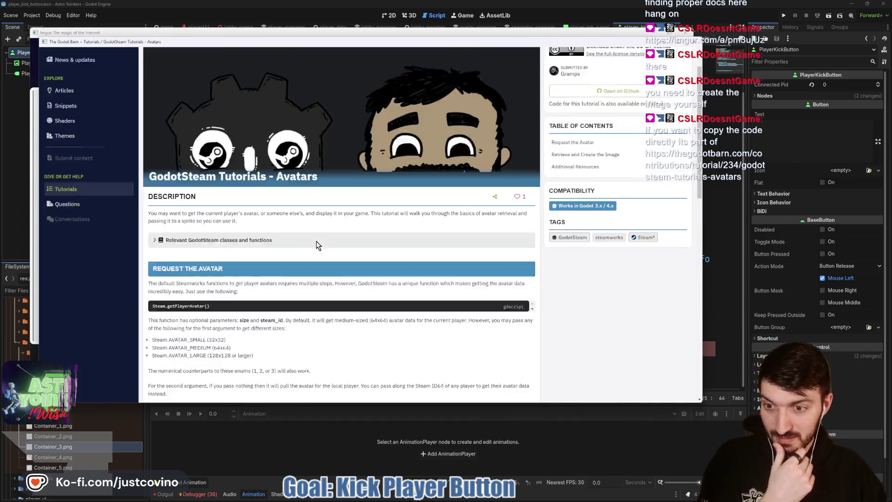
{"action": "scroll", "coordinate": [313, 239], "scroll_direction": "down", "scroll_amount": 4}
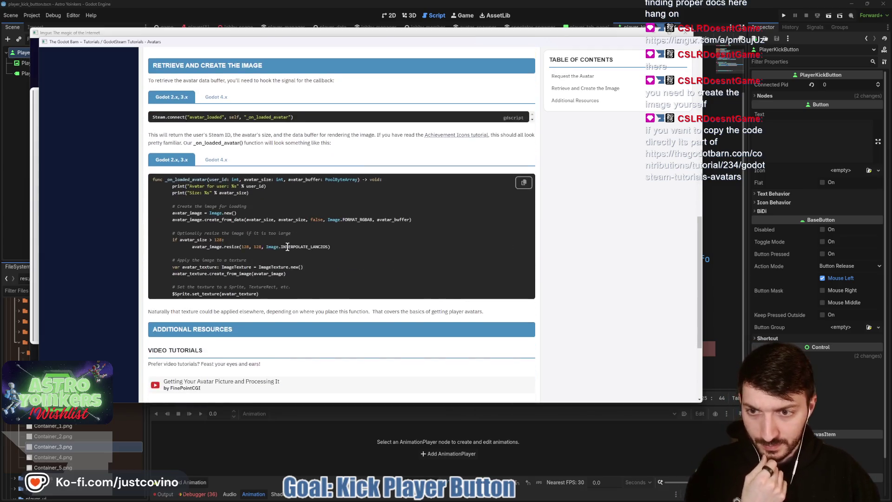
{"action": "mouse_move", "coordinate": [262, 294]}
{"action": "left_mouse_down"}
{"action": "mouse_move", "coordinate": [179, 210]}
{"action": "mouse_move", "coordinate": [169, 186]}
{"action": "left_mouse_up"}
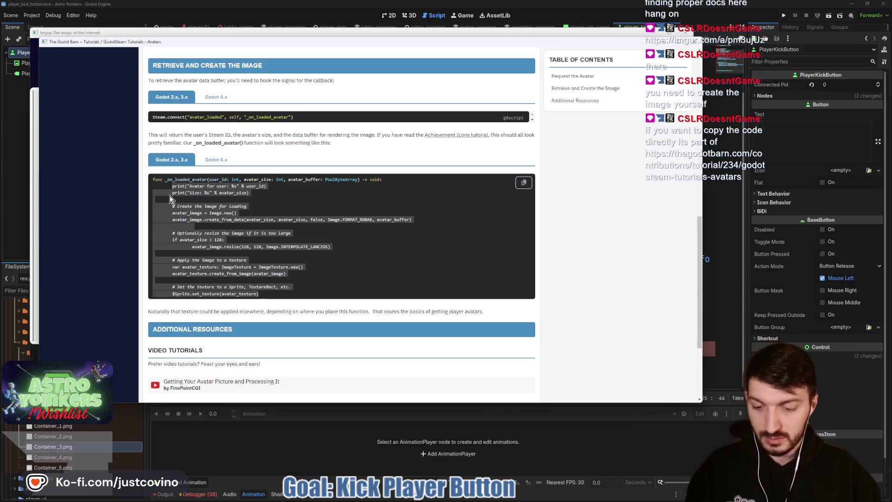
{"action": "left_click", "coordinate": [697, 44]}
{"action": "left_click", "coordinate": [702, 36]}
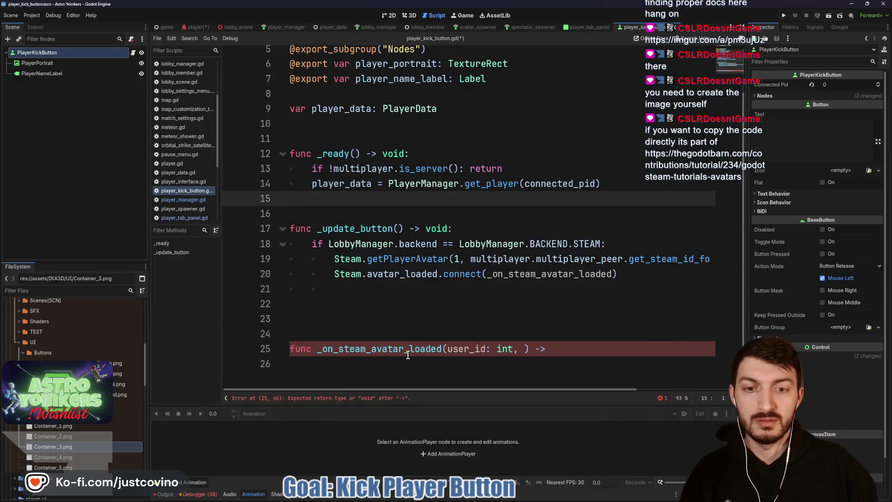
{"action": "left_click", "coordinate": [358, 365]}
Paste the avatar-loading code into _on_steam_avatar_loaded and delete its two print lines
{"action": "key", "text": "ctrl+v"}
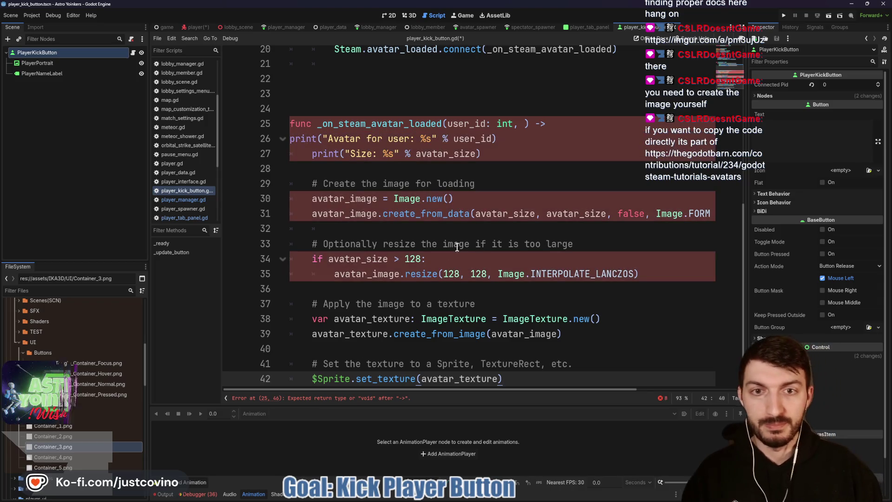
{"action": "mouse_move", "coordinate": [495, 154]}
{"action": "left_mouse_down"}
{"action": "mouse_move", "coordinate": [289, 155]}
{"action": "mouse_move", "coordinate": [285, 140]}
{"action": "left_mouse_up"}
{"action": "key", "text": "BackSpace"}
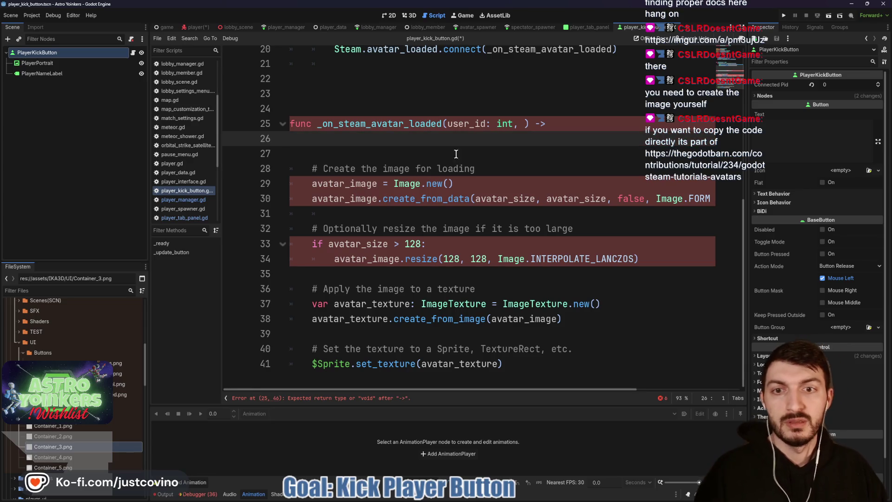
{"action": "left_click", "coordinate": [519, 124]}
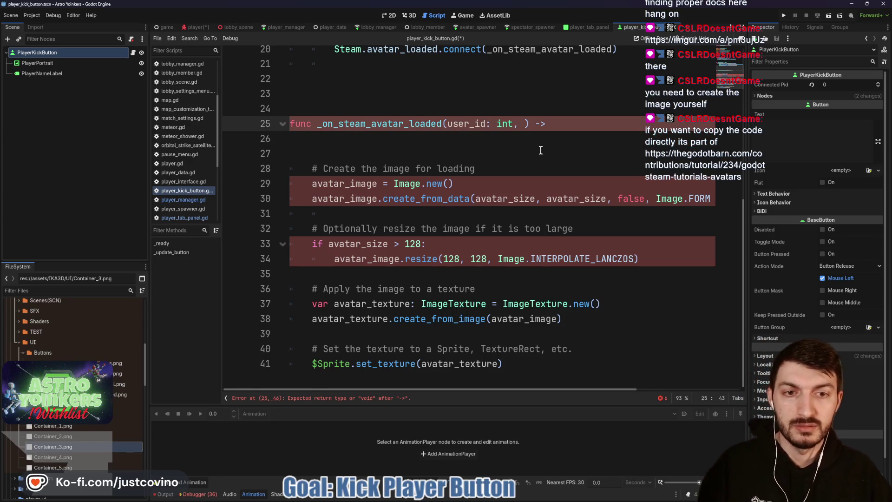
{"action": "scroll", "coordinate": [542, 154], "scroll_direction": "right", "scroll_amount": 2}
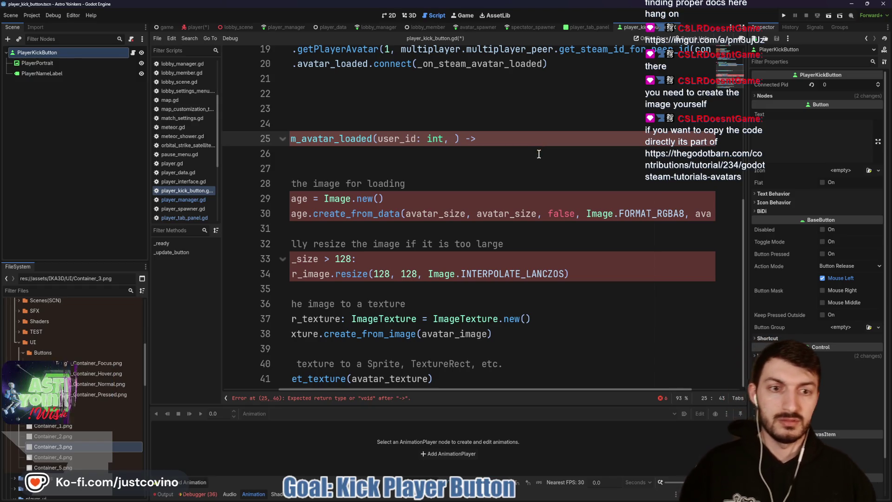
{"action": "scroll", "coordinate": [534, 169], "scroll_direction": "left", "scroll_amount": 1}
{"action": "scroll", "coordinate": [534, 169], "scroll_direction": "left", "scroll_amount": 1}
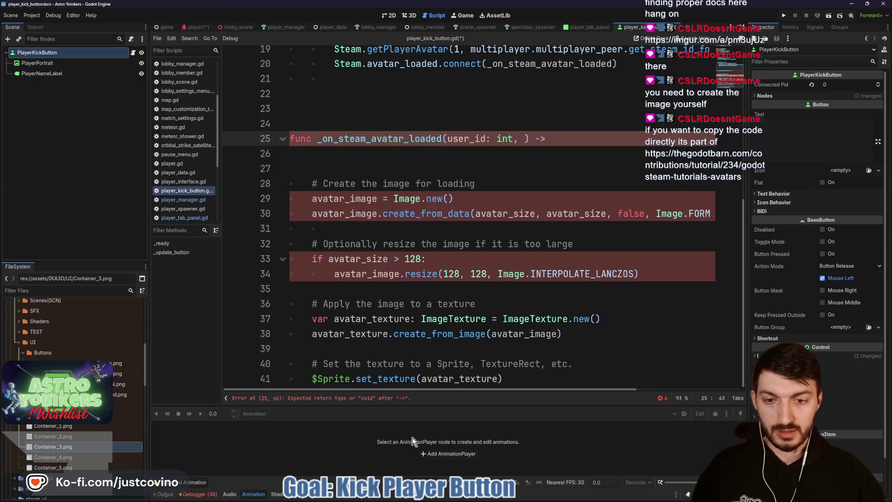
Select the full _on_loaded_avatar code sample in the Godot Barn tutorial and close it
{"action": "key", "text": "alt+Tab"}
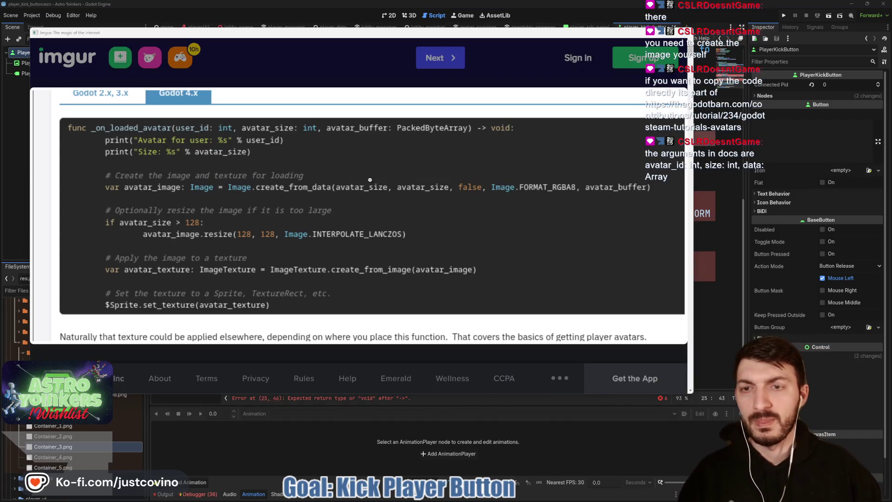
{"action": "left_click", "coordinate": [685, 35]}
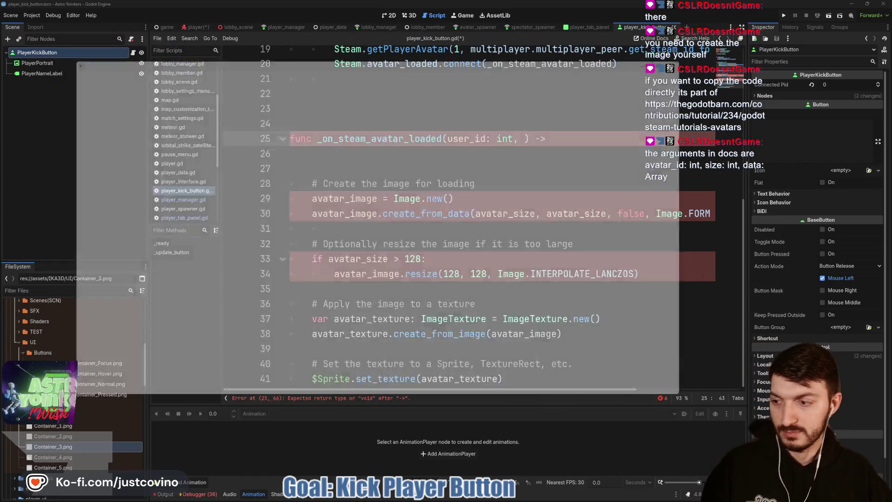
{"action": "scroll", "coordinate": [322, 284], "scroll_direction": "down", "scroll_amount": 15}
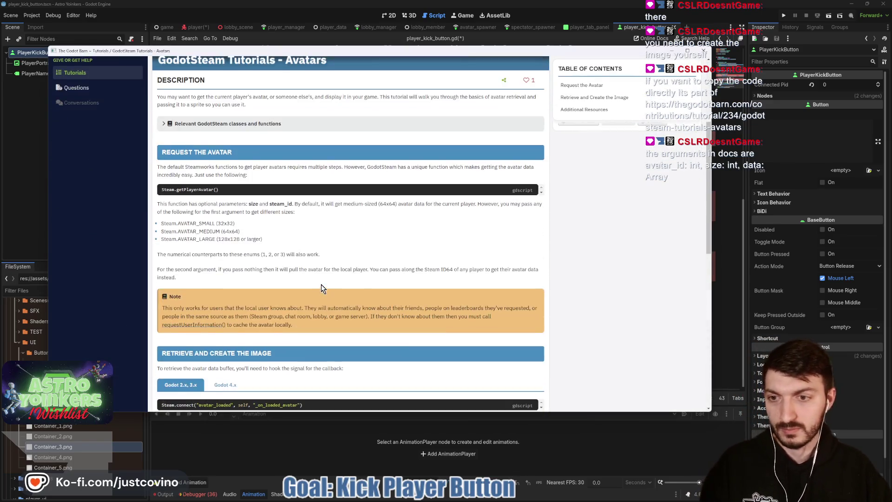
{"action": "mouse_move", "coordinate": [272, 281]}
{"action": "left_mouse_down"}
{"action": "mouse_move", "coordinate": [185, 270]}
{"action": "mouse_move", "coordinate": [160, 163]}
{"action": "left_mouse_up"}
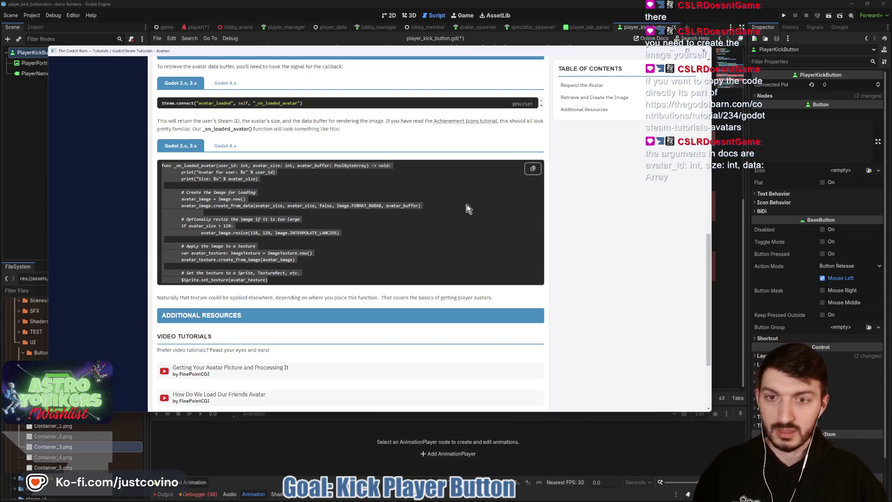
{"action": "left_click", "coordinate": [703, 53]}
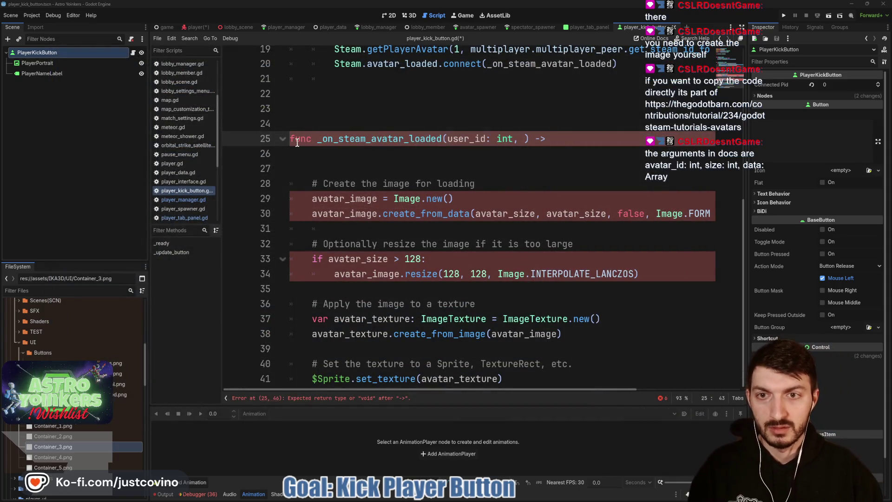
Paste the full tutorial sample over the body and move its argument list into _on_steam_avatar_loaded's signature
{"action": "mouse_move", "coordinate": [294, 163]}
{"action": "left_mouse_down"}
{"action": "mouse_move", "coordinate": [576, 253]}
{"action": "mouse_move", "coordinate": [536, 388]}
{"action": "left_mouse_up"}
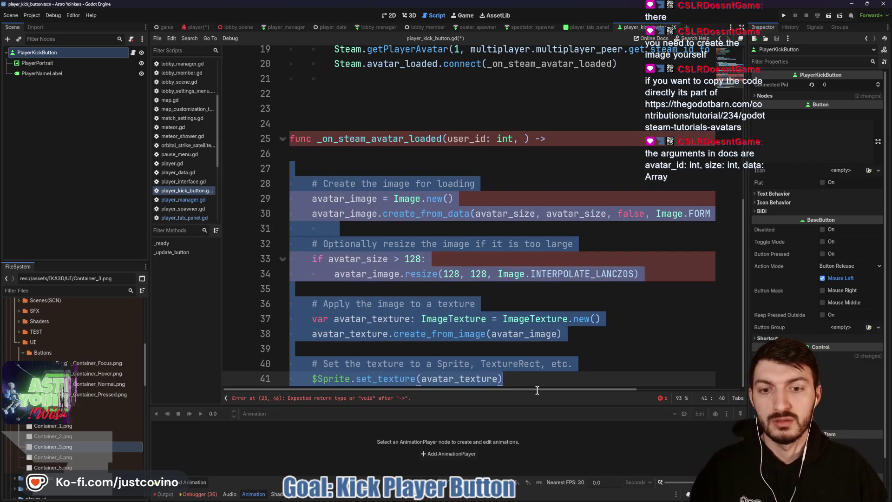
{"action": "key", "text": "ctrl+v"}
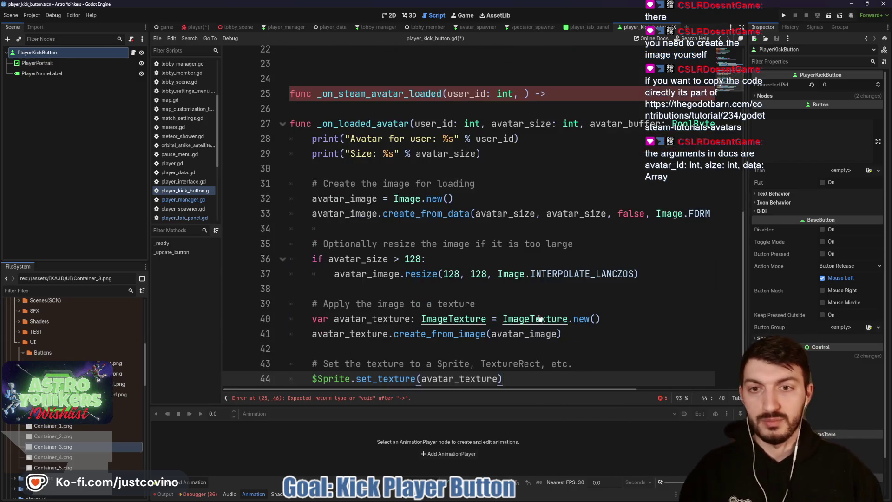
{"action": "scroll", "coordinate": [422, 207], "scroll_direction": "up", "scroll_amount": 2}
{"action": "mouse_move", "coordinate": [409, 213]}
{"action": "left_mouse_down"}
{"action": "mouse_move", "coordinate": [713, 214]}
{"action": "mouse_move", "coordinate": [692, 214]}
{"action": "mouse_move", "coordinate": [703, 214]}
{"action": "left_mouse_up"}
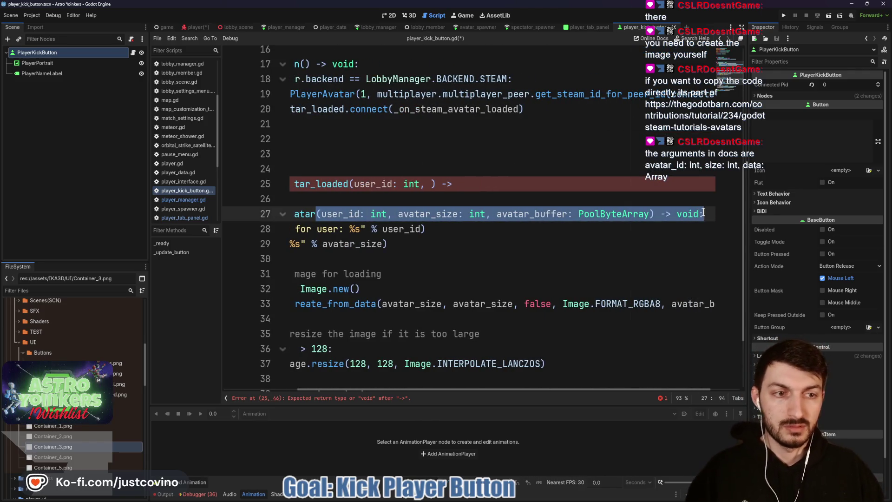
{"action": "key", "text": "ctrl+x"}
{"action": "mouse_move", "coordinate": [453, 184]}
{"action": "left_mouse_down"}
{"action": "mouse_move", "coordinate": [292, 184]}
{"action": "mouse_move", "coordinate": [448, 184]}
{"action": "left_mouse_up"}
{"action": "key", "text": "ctrl+v"}
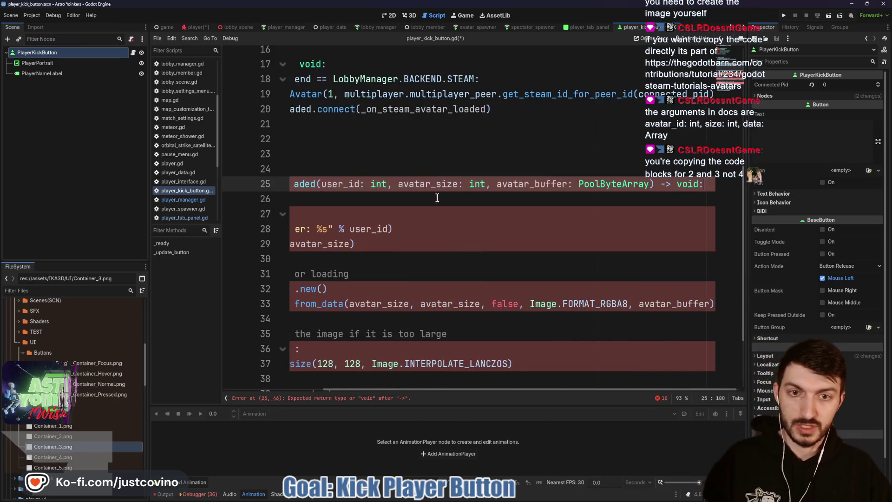
Delete the leftover _on_loaded_avatar header, print lines and blank lines beneath the signature
{"action": "scroll", "coordinate": [397, 217], "scroll_direction": "left", "scroll_amount": 3}
{"action": "mouse_move", "coordinate": [320, 260]}
{"action": "left_mouse_down"}
{"action": "mouse_move", "coordinate": [297, 200]}
{"action": "mouse_move", "coordinate": [285, 217]}
{"action": "left_mouse_up"}
{"action": "key", "text": "BackSpace"}
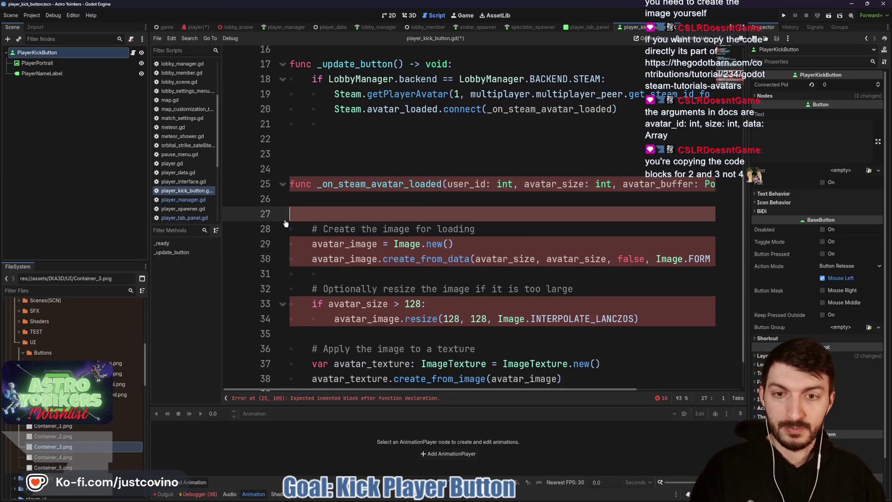
{"action": "scroll", "coordinate": [357, 208], "scroll_direction": "up", "scroll_amount": 1}
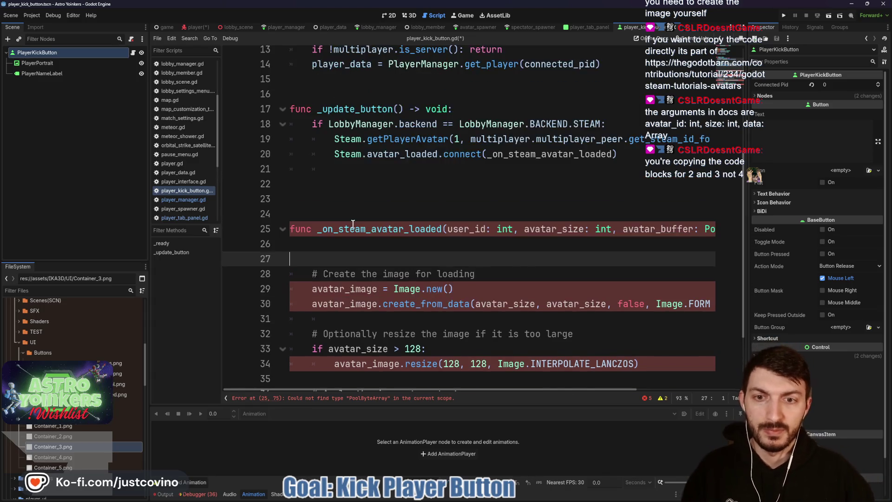
{"action": "scroll", "coordinate": [343, 210], "scroll_direction": "down", "scroll_amount": 1}
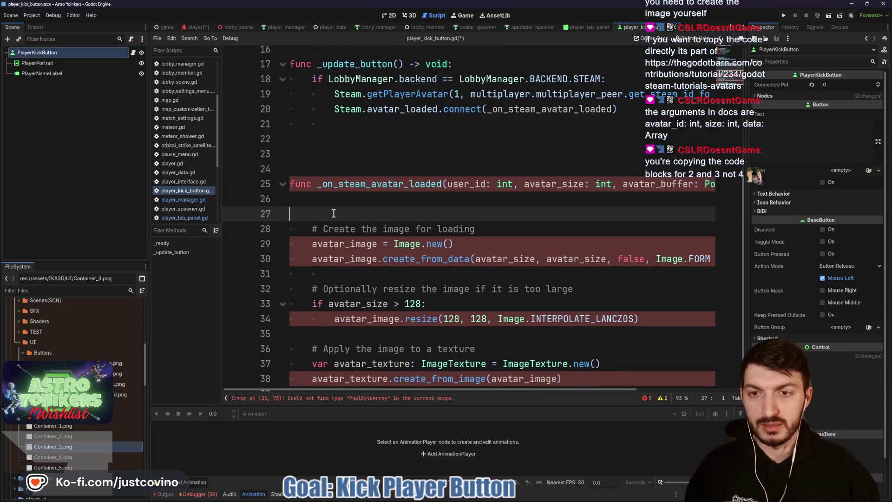
{"action": "key", "text": "BackSpace"}
{"action": "key", "text": "BackSpace"}
{"action": "scroll", "coordinate": [344, 210], "scroll_direction": "left", "scroll_amount": 3}
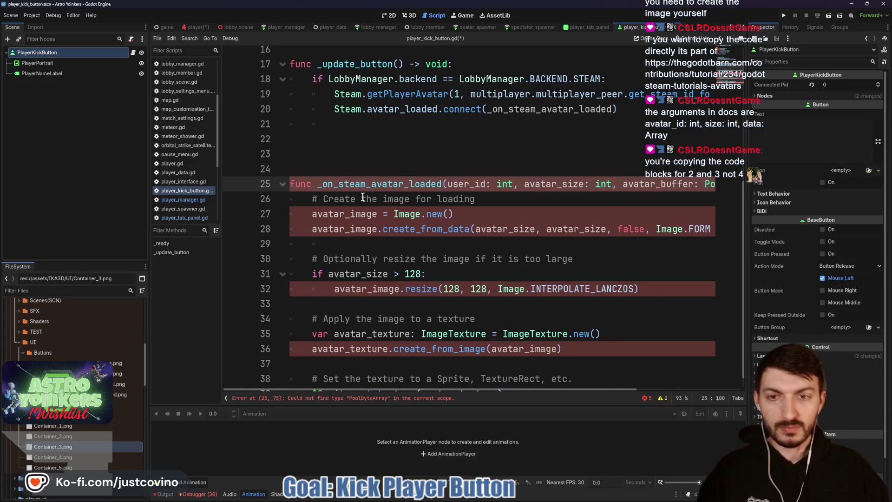
{"action": "scroll", "coordinate": [352, 200], "scroll_direction": "up", "scroll_amount": 5}
{"action": "left_click", "coordinate": [330, 189]}
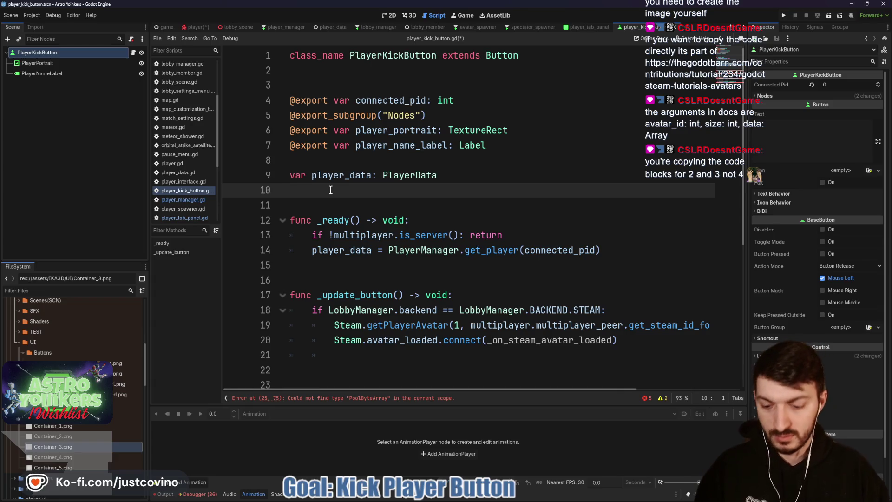
Start a 'var steam' line and delete the '# Set the texture' comment in the avatar callback
{"action": "type", "text": "var stea"}
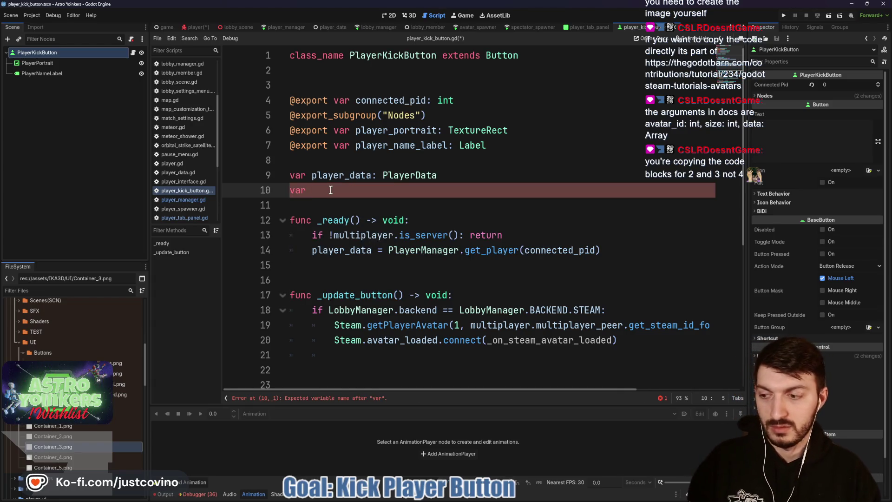
{"action": "type", "text": "m"}
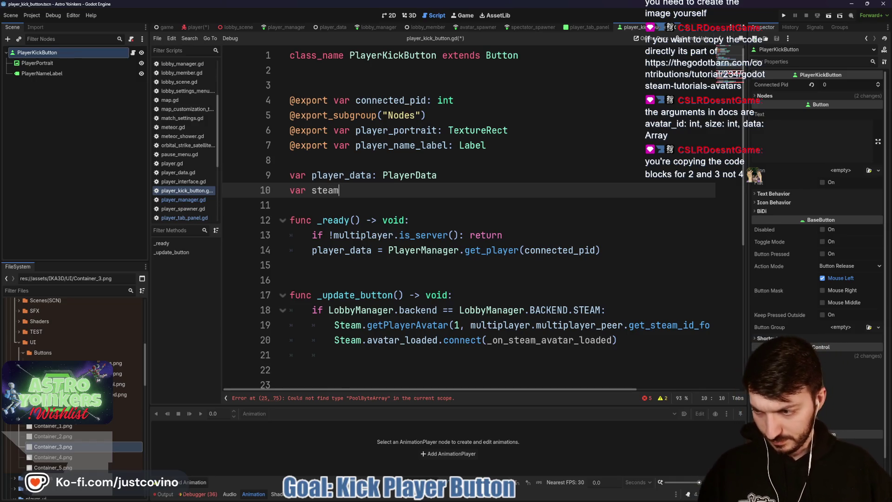
{"action": "scroll", "coordinate": [463, 266], "scroll_direction": "down", "scroll_amount": 4}
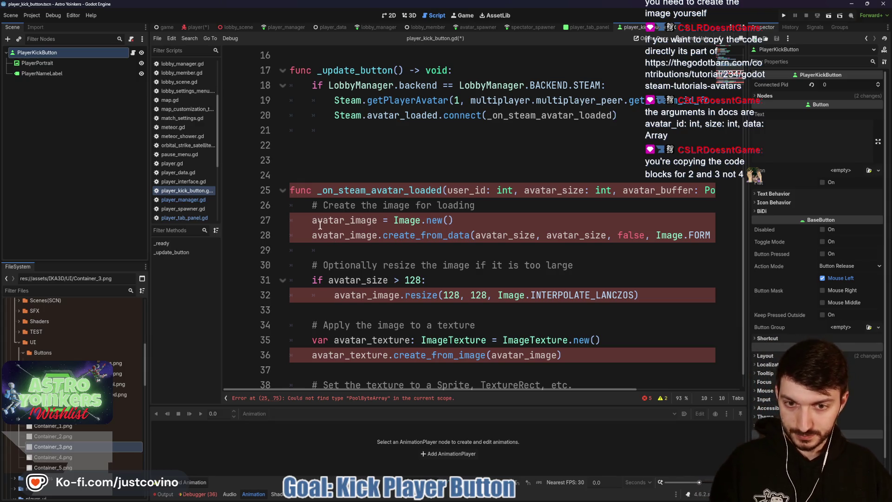
{"action": "scroll", "coordinate": [319, 225], "scroll_direction": "down", "scroll_amount": 1}
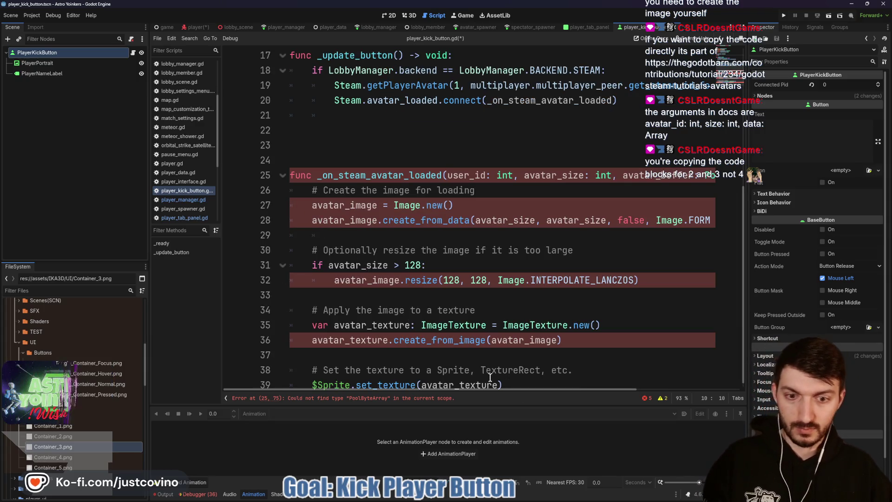
{"action": "left_click", "coordinate": [351, 383]}
{"action": "left_click_drag", "start_coordinate": [581, 363], "coordinate": [292, 361]}
{"action": "key", "text": "Delete"}
{"action": "key", "text": "Delete"}
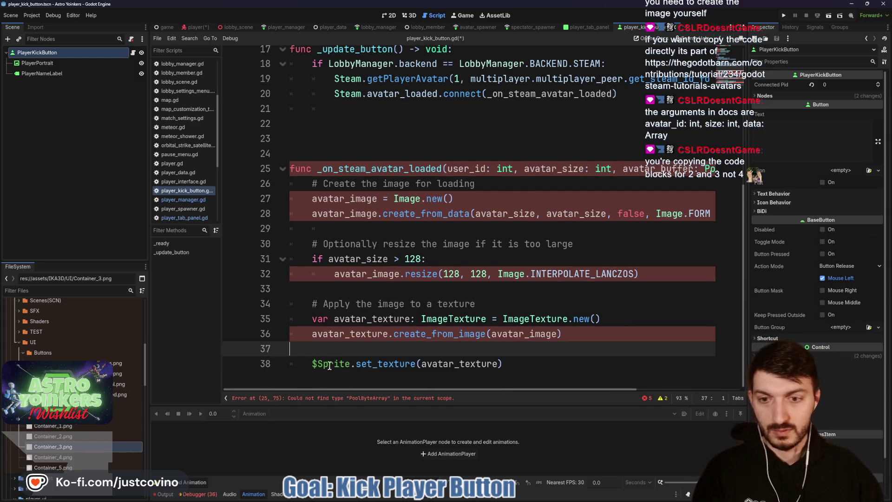
Replace $Sprite.set_texture(avatar_texture) with player_portrait.texture = avatar_texture
{"action": "double_click", "coordinate": [314, 363]}
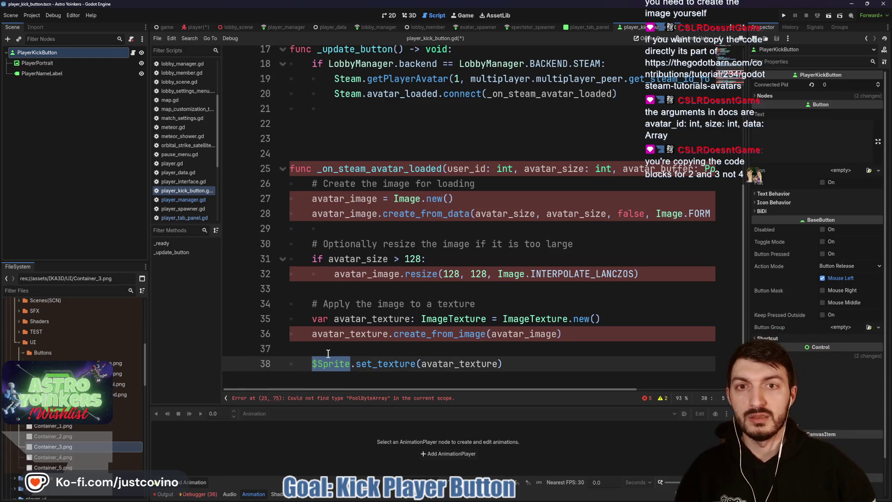
{"action": "left_click", "coordinate": [528, 364]}
{"action": "mouse_move", "coordinate": [523, 363]}
{"action": "left_mouse_down"}
{"action": "mouse_move", "coordinate": [298, 363]}
{"action": "mouse_move", "coordinate": [312, 362]}
{"action": "left_mouse_up"}
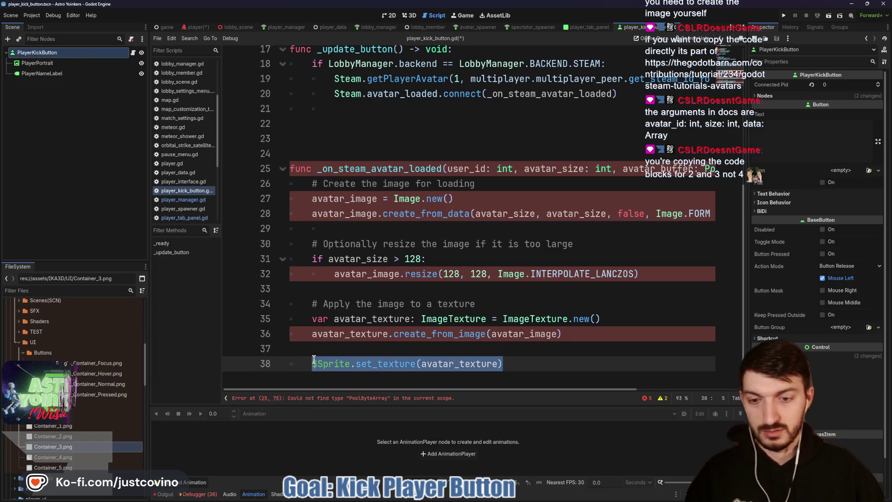
{"action": "type", "text": "player_portrait"}
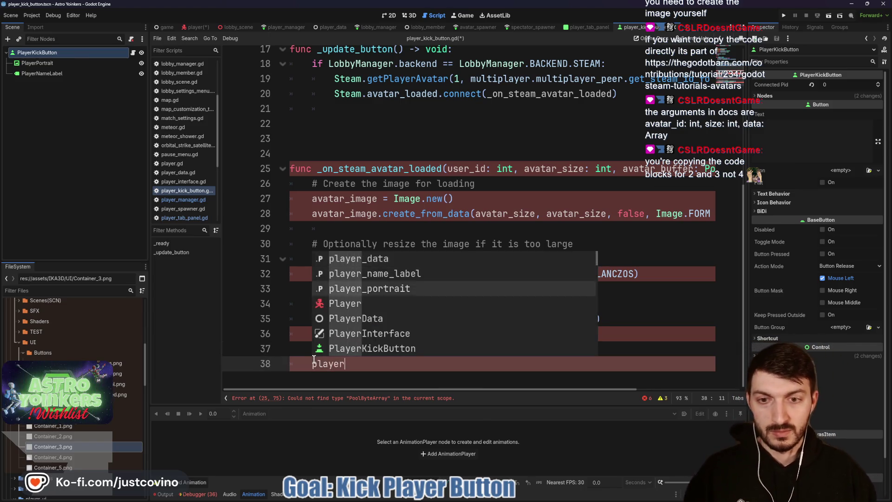
{"action": "key", "text": "Return"}
{"action": "type", "text": ".textu"}
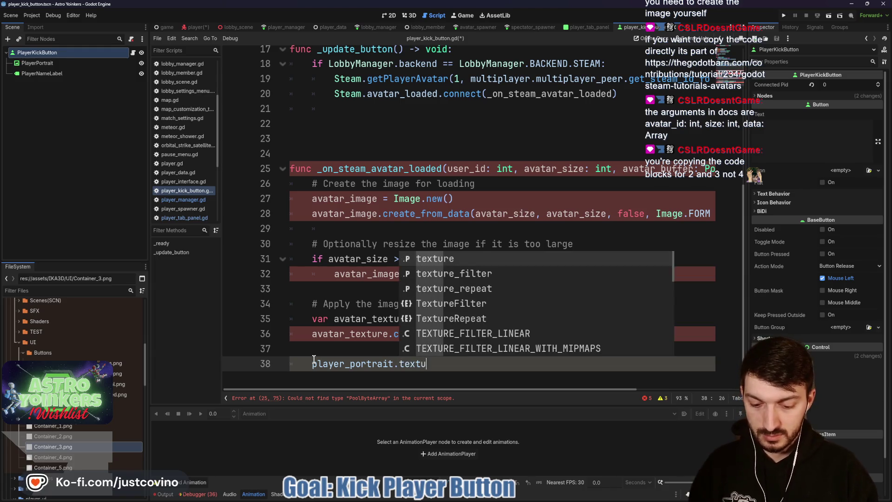
{"action": "key", "text": "Return"}
{"action": "type", "text": "= avat"}
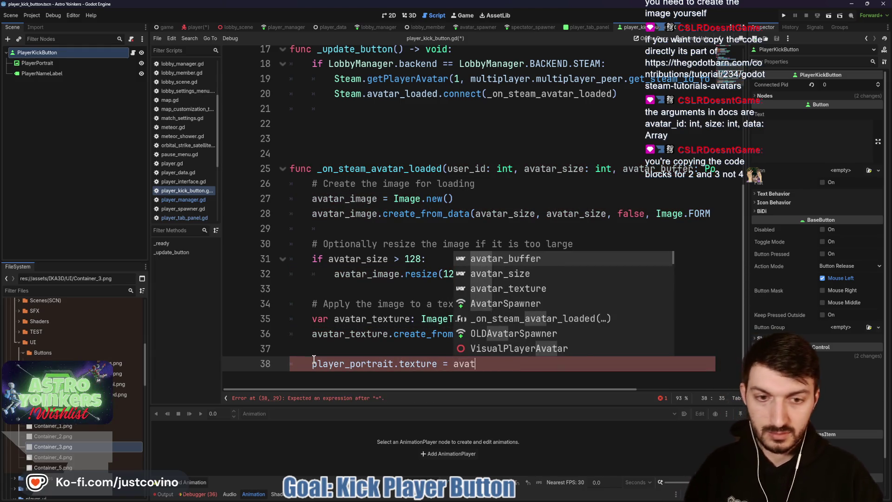
{"action": "type", "text": "ar_text"}
{"action": "key", "text": "Return"}
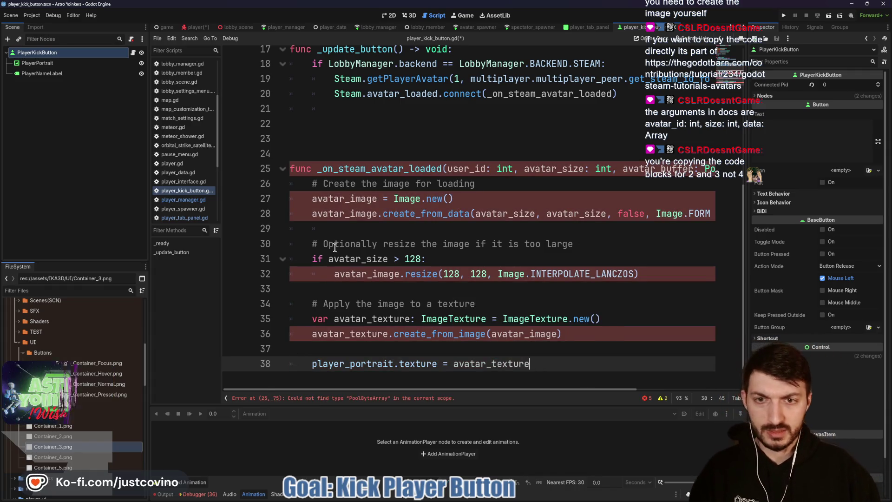
{"action": "scroll", "coordinate": [335, 260], "scroll_direction": "up", "scroll_amount": 2}
{"action": "left_click_drag", "start_coordinate": [476, 245], "coordinate": [294, 247]}
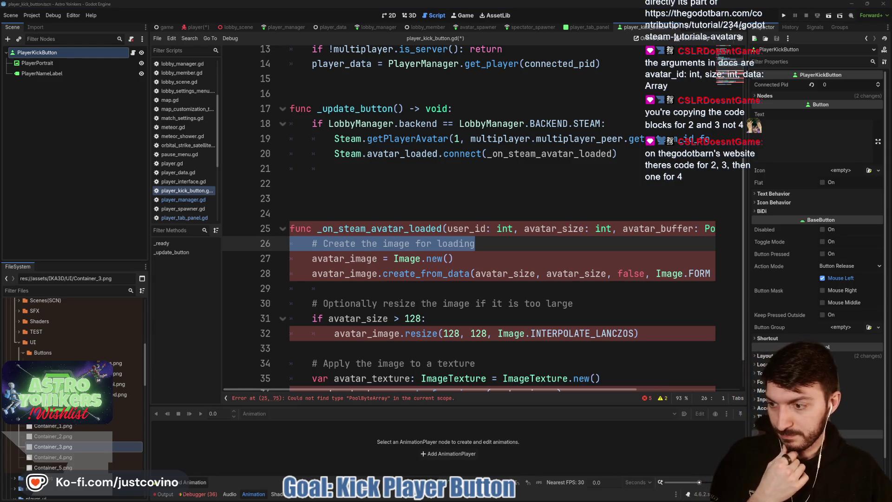
Switch the tutorial's code tabs to Godot 4.x and copy the _on_loaded_avatar callback snippet
{"action": "key", "text": "alt+Tab"}
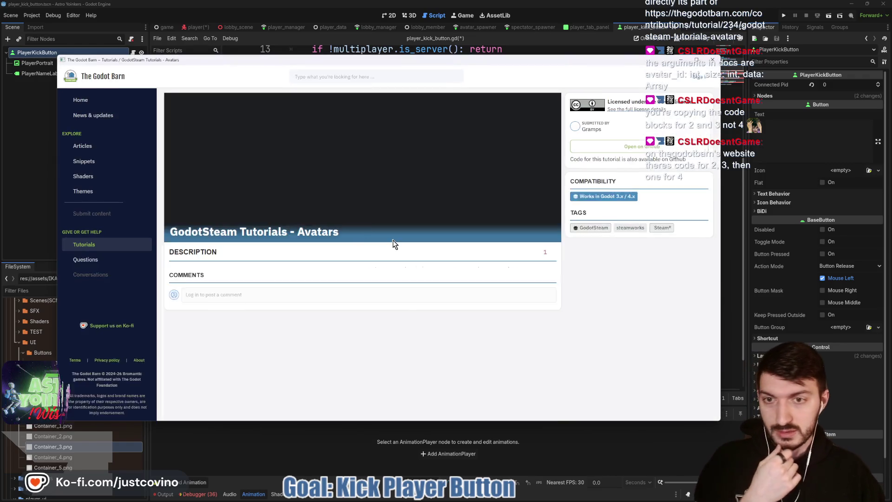
{"action": "scroll", "coordinate": [370, 247], "scroll_direction": "down", "scroll_amount": 10}
{"action": "scroll", "coordinate": [371, 247], "scroll_direction": "down", "scroll_amount": 3}
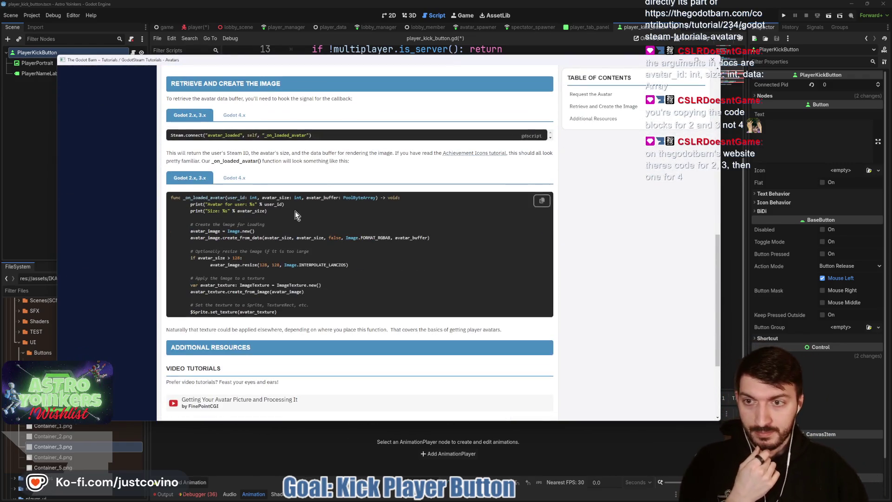
{"action": "left_click", "coordinate": [234, 178]}
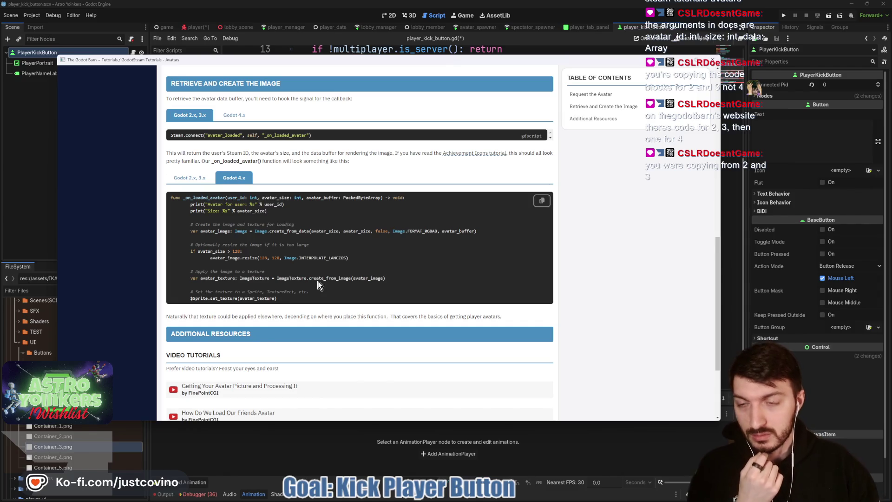
{"action": "left_click", "coordinate": [240, 116]}
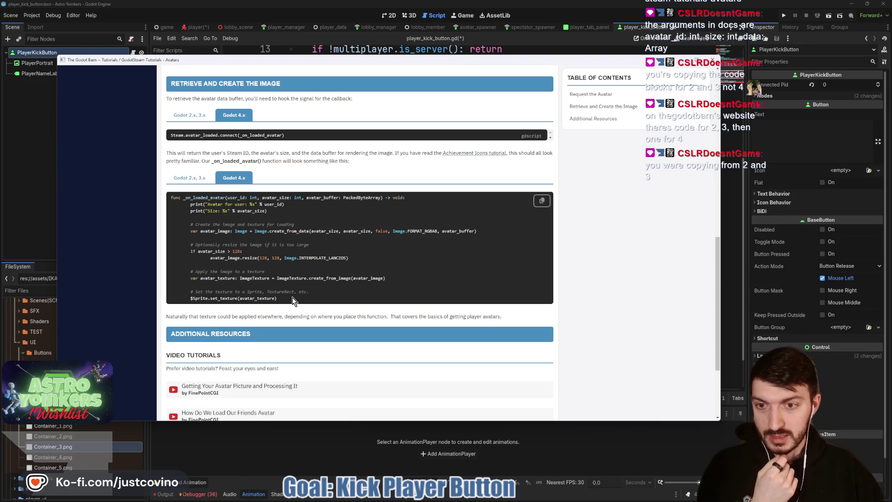
{"action": "mouse_move", "coordinate": [286, 296]}
{"action": "left_mouse_down"}
{"action": "mouse_move", "coordinate": [190, 270]}
{"action": "mouse_move", "coordinate": [166, 200]}
{"action": "left_mouse_up"}
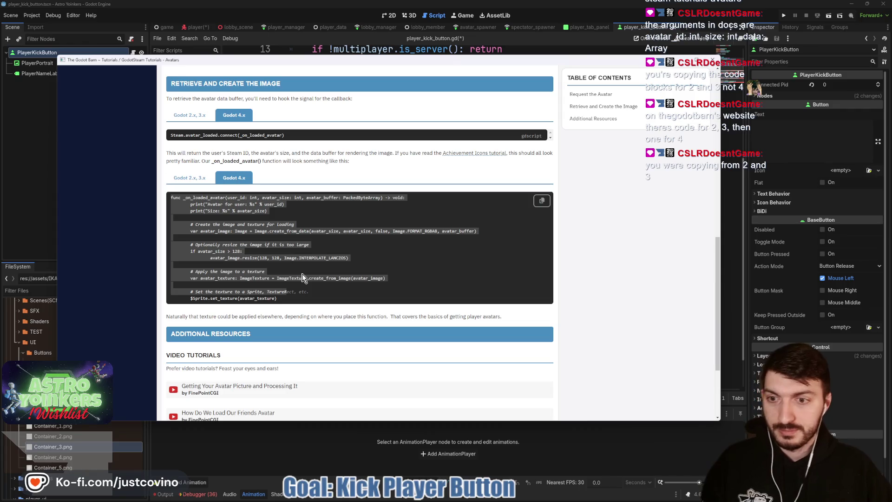
{"action": "left_click", "coordinate": [292, 305]}
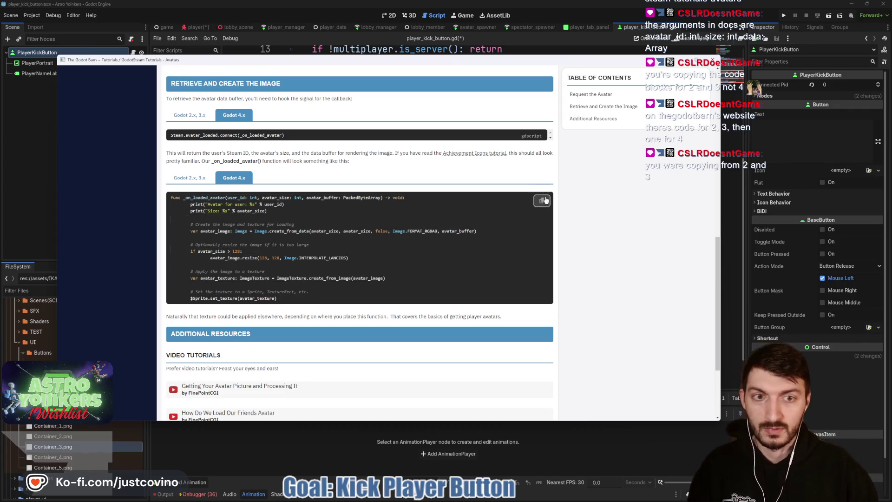
{"action": "mouse_move", "coordinate": [279, 298]}
{"action": "left_mouse_down"}
{"action": "mouse_move", "coordinate": [197, 271]}
{"action": "mouse_move", "coordinate": [168, 200]}
{"action": "left_mouse_up"}
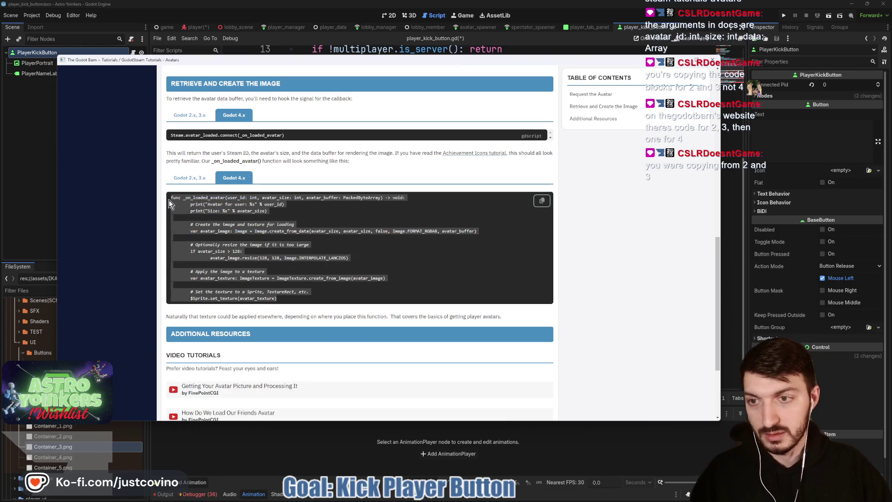
{"action": "key", "text": "alt+Tab"}
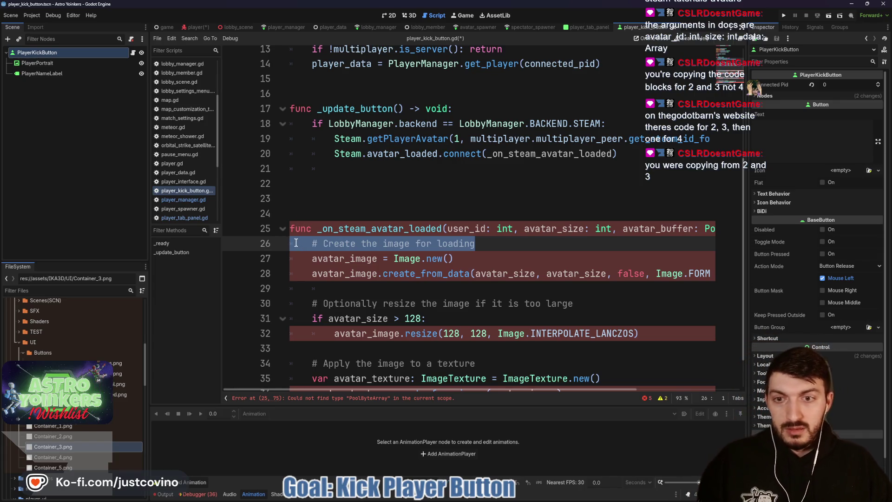
Paste the Godot 4.x callback over the old body and make the buffer type PackedByteArray
{"action": "left_click_drag", "start_coordinate": [300, 245], "coordinate": [466, 310]}
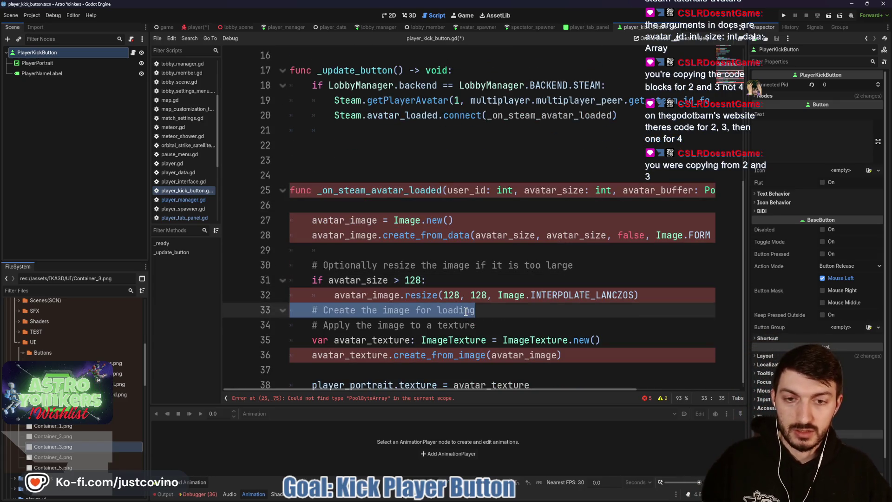
{"action": "mouse_move", "coordinate": [540, 375]}
{"action": "left_mouse_down"}
{"action": "mouse_move", "coordinate": [530, 380]}
{"action": "mouse_move", "coordinate": [287, 218]}
{"action": "mouse_move", "coordinate": [284, 203]}
{"action": "left_mouse_up"}
{"action": "key", "text": "ctrl+v"}
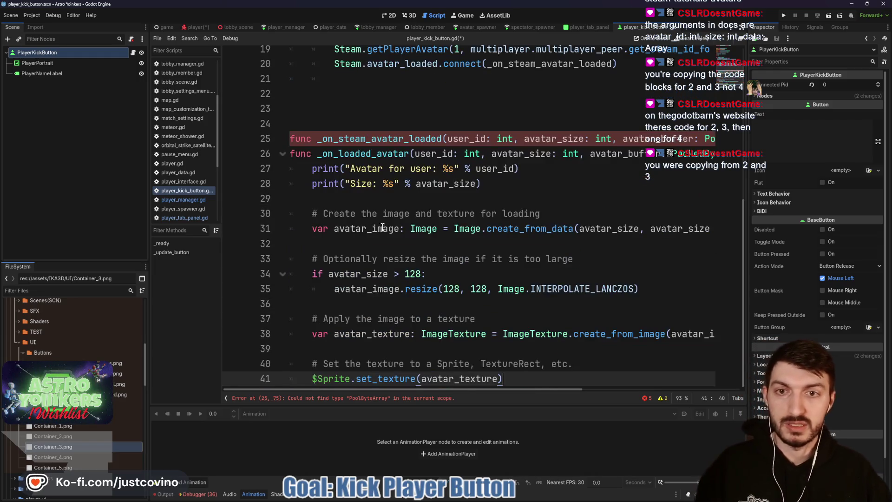
{"action": "left_click_drag", "start_coordinate": [412, 153], "coordinate": [721, 150]}
{"action": "key", "text": "BackSpace"}
{"action": "mouse_move", "coordinate": [338, 138]}
{"action": "left_mouse_down"}
{"action": "mouse_move", "coordinate": [715, 139]}
{"action": "mouse_move", "coordinate": [697, 154]}
{"action": "mouse_move", "coordinate": [715, 139]}
{"action": "left_mouse_up"}
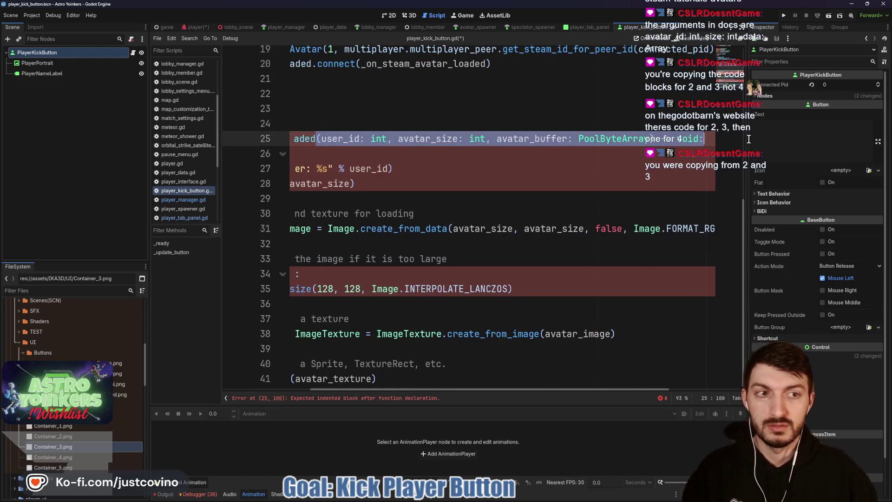
{"action": "key", "text": "ctrl+v"}
Remove the duplicate _on_loaded_avatar header, the two print lines and the leftover empty line
{"action": "left_click_drag", "start_coordinate": [408, 153], "coordinate": [252, 155]}
{"action": "key", "text": "BackSpace"}
{"action": "key", "text": "BackSpace"}
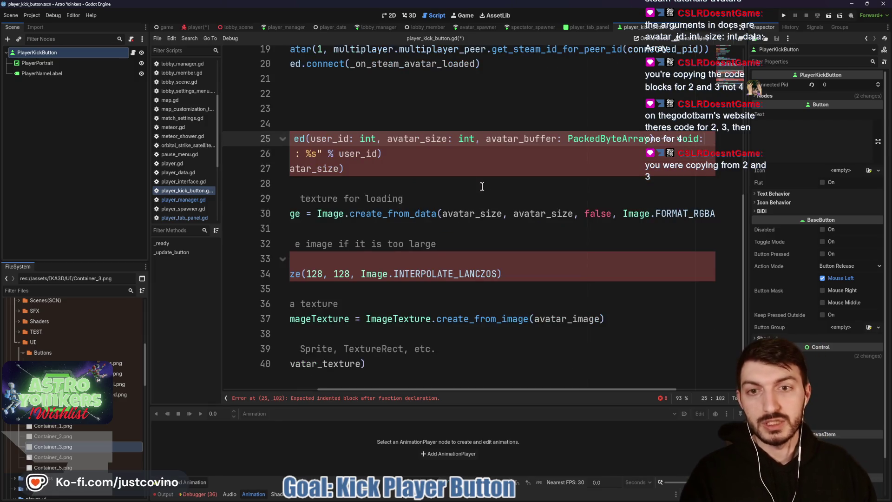
{"action": "key", "text": "Home"}
{"action": "left_click_drag", "start_coordinate": [374, 199], "coordinate": [278, 173]}
{"action": "key", "text": "BackSpace"}
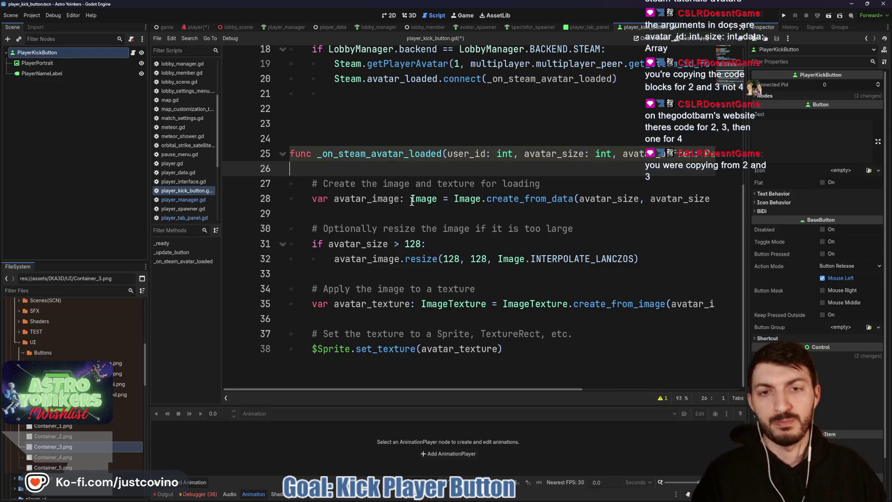
{"action": "key", "text": "BackSpace"}
{"action": "scroll", "coordinate": [376, 204], "scroll_direction": "up", "scroll_amount": 1}
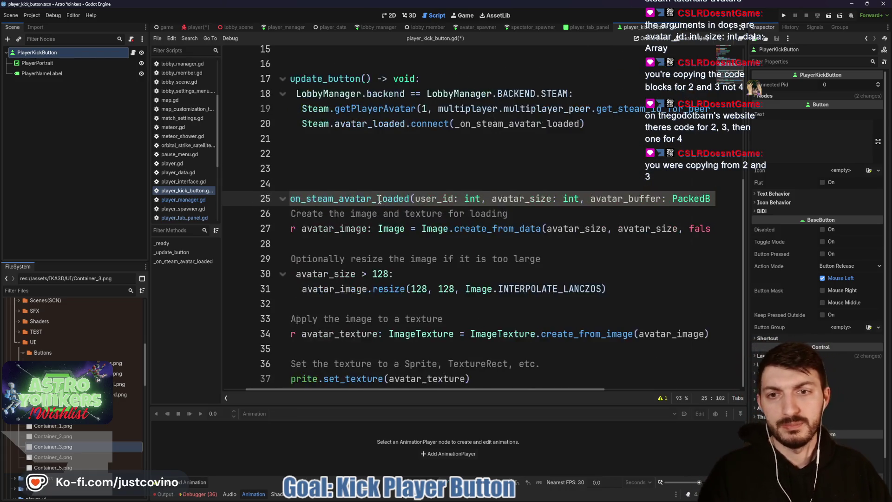
{"action": "scroll", "coordinate": [409, 233], "scroll_direction": "up", "scroll_amount": 1}
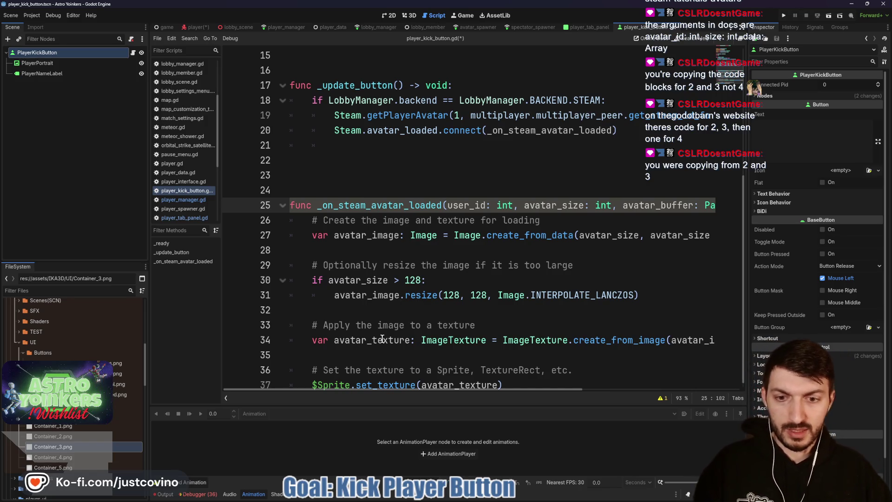
{"action": "left_click", "coordinate": [551, 382]}
Replace line 37's $Sprite.set_texture call with player_portrait.texture = avatar_texture and save the script
{"action": "key", "text": "Return"}
{"action": "key", "text": "Return"}
{"action": "key", "text": "Return"}
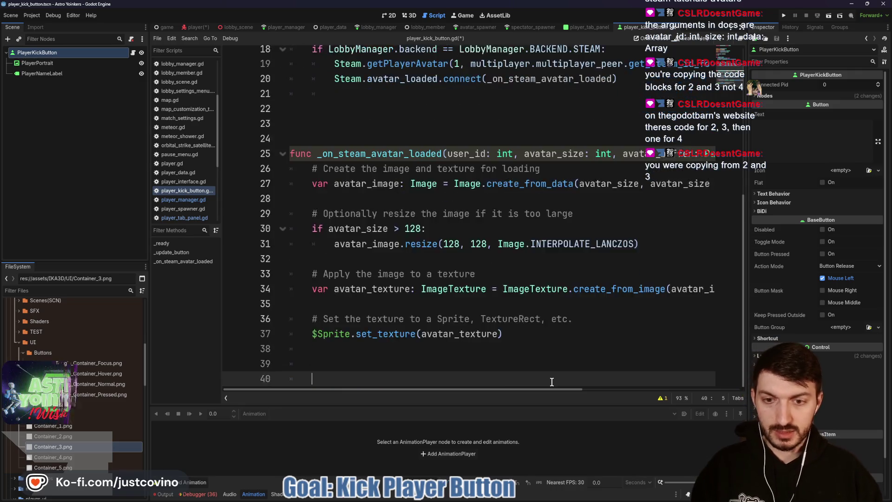
{"action": "key", "text": "Return"}
{"action": "left_click_drag", "start_coordinate": [512, 312], "coordinate": [314, 313]}
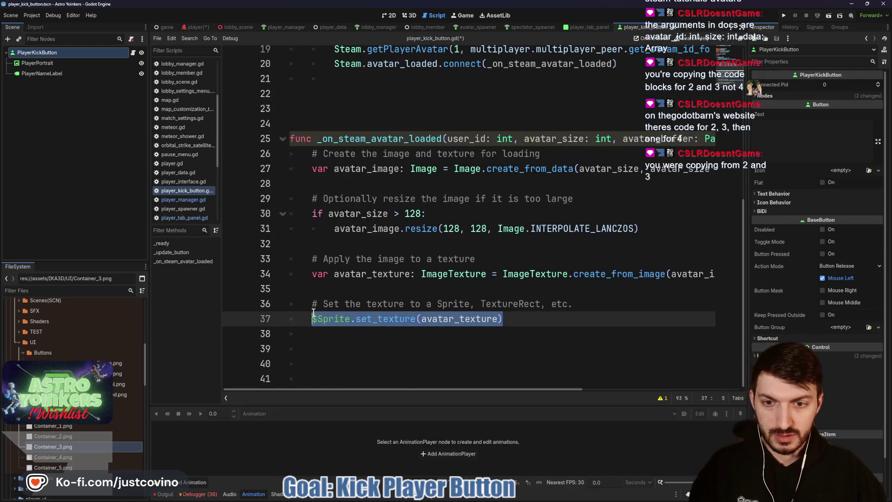
{"action": "key", "text": "BackSpace"}
{"action": "type", "text": "player"}
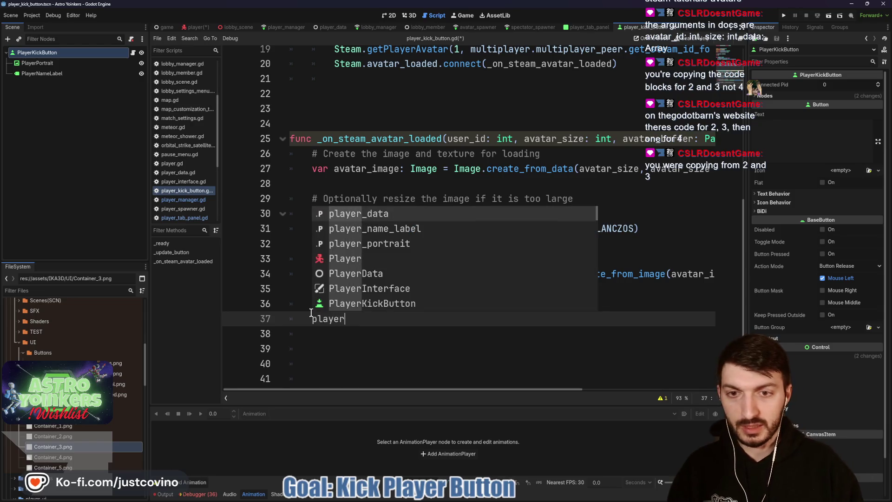
{"action": "key", "text": "Down"}
{"action": "key", "text": "Down"}
{"action": "key", "text": "Return"}
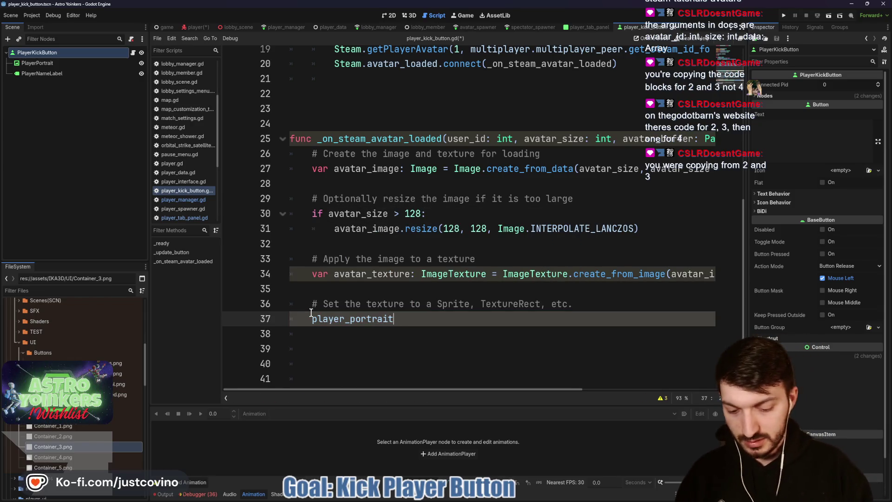
{"action": "type", "text": ".texture"}
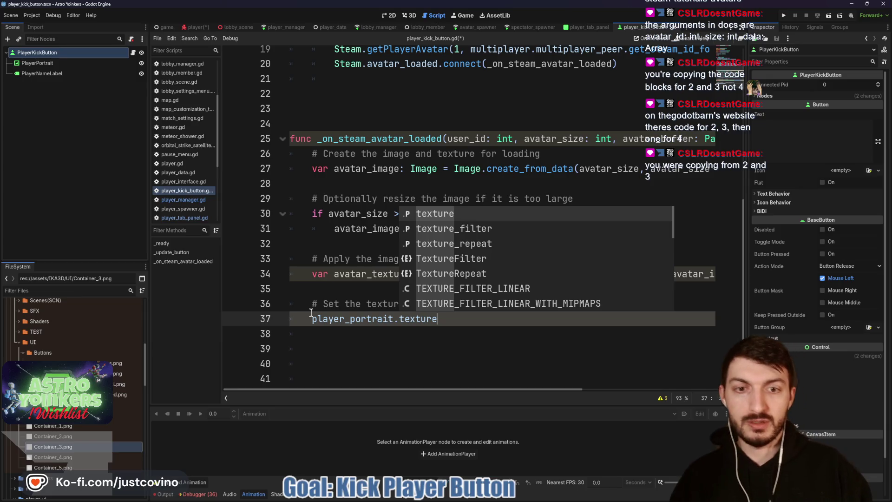
{"action": "type", "text": " = ava"}
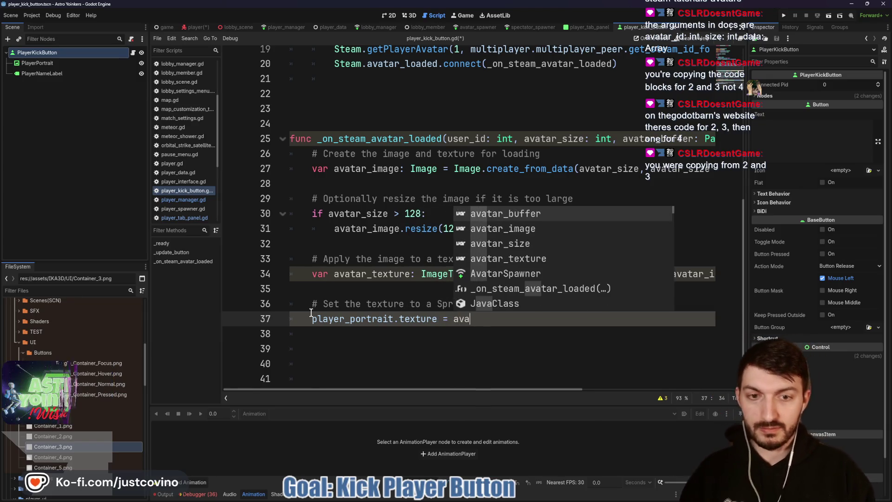
{"action": "key", "text": "Down"}
{"action": "key", "text": "Down"}
{"action": "key", "text": "Down"}
{"action": "key", "text": "Return"}
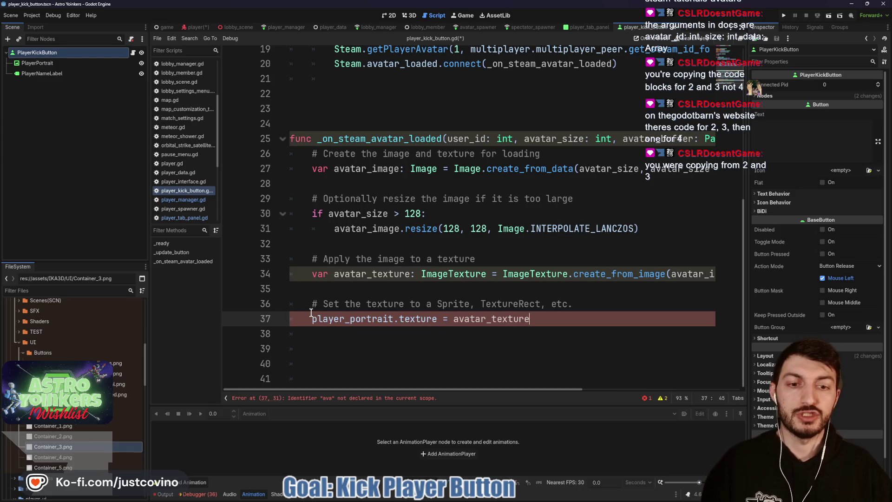
{"action": "key", "text": "ctrl+s"}
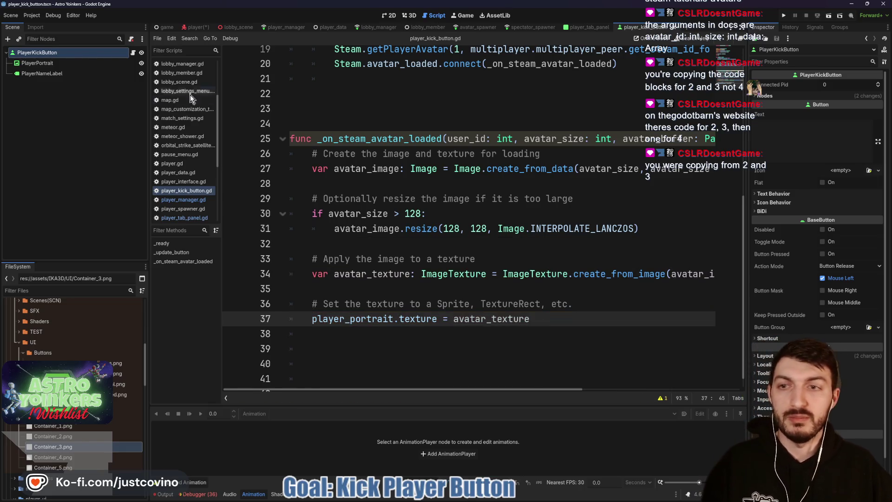
Resize PlayerPortrait to 18×18 in the 2D view, raise it 1 px to y 3, and save
{"action": "left_click", "coordinate": [57, 63]}
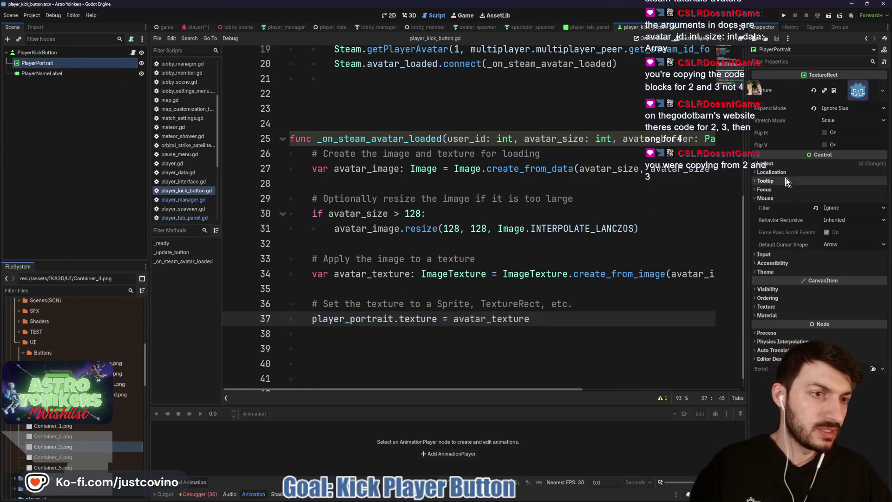
{"action": "left_click", "coordinate": [764, 164]}
{"action": "left_click", "coordinate": [788, 260]}
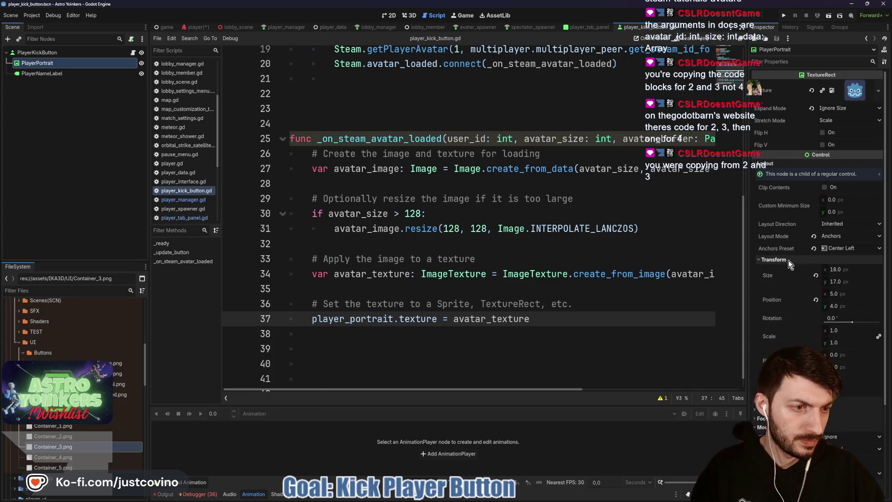
{"action": "left_click", "coordinate": [843, 200]}
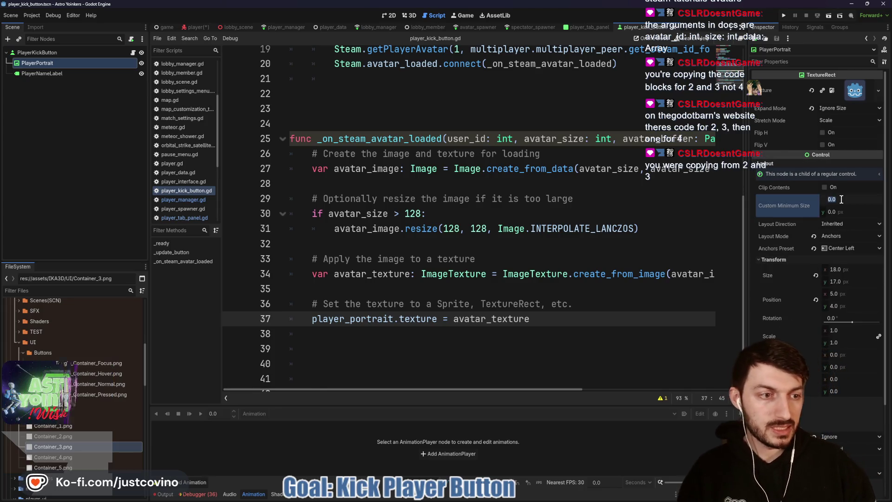
{"action": "left_click", "coordinate": [389, 16]}
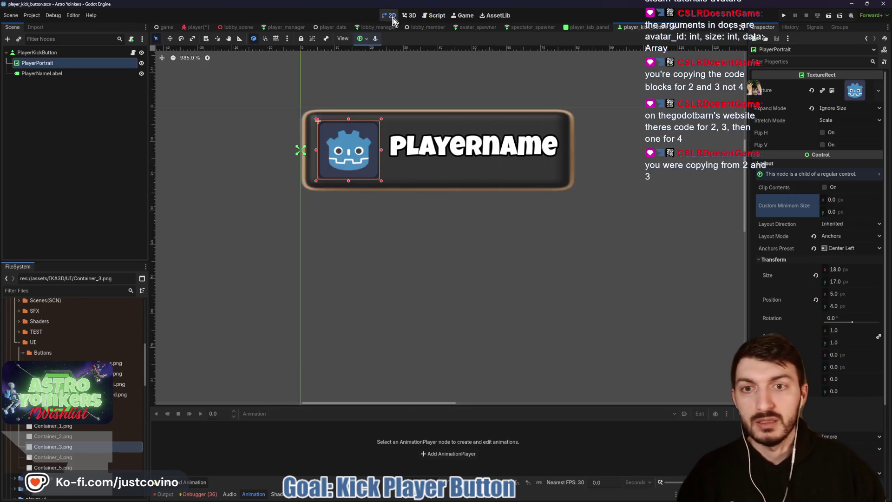
{"action": "left_click_drag", "start_coordinate": [843, 280], "coordinate": [843, 281]}
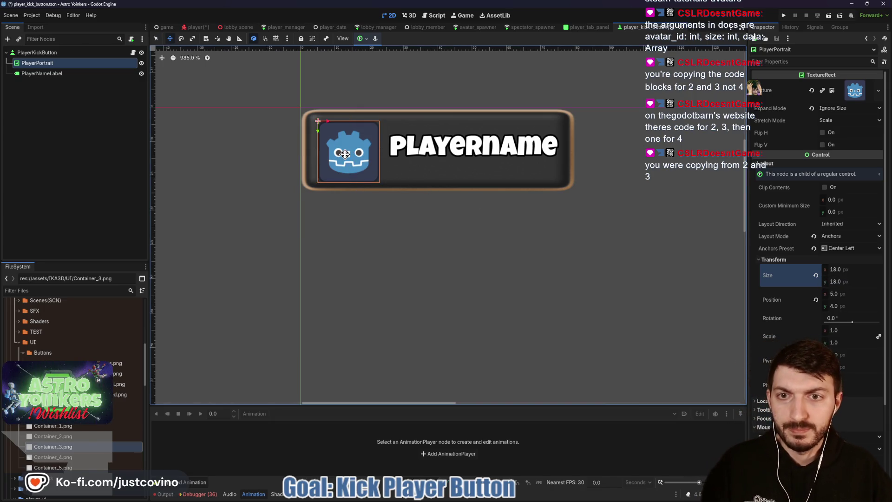
{"action": "left_click_drag", "start_coordinate": [345, 154], "coordinate": [345, 149]}
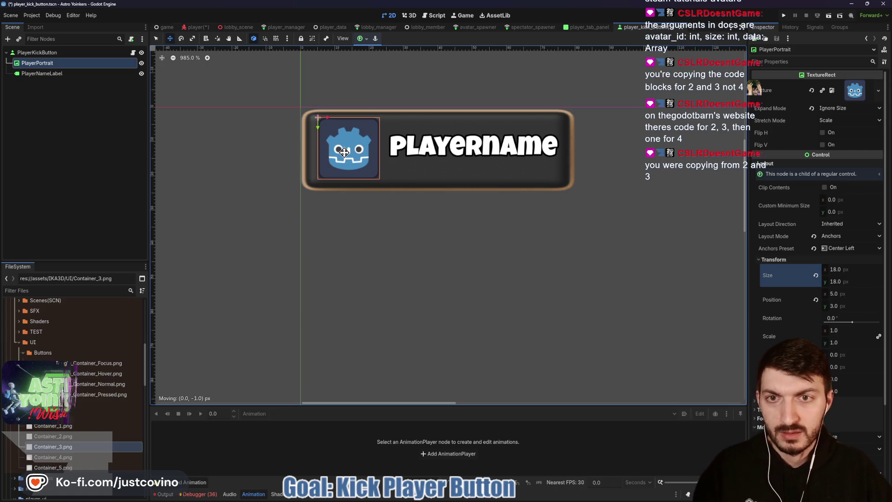
{"action": "key", "text": "ctrl+s"}
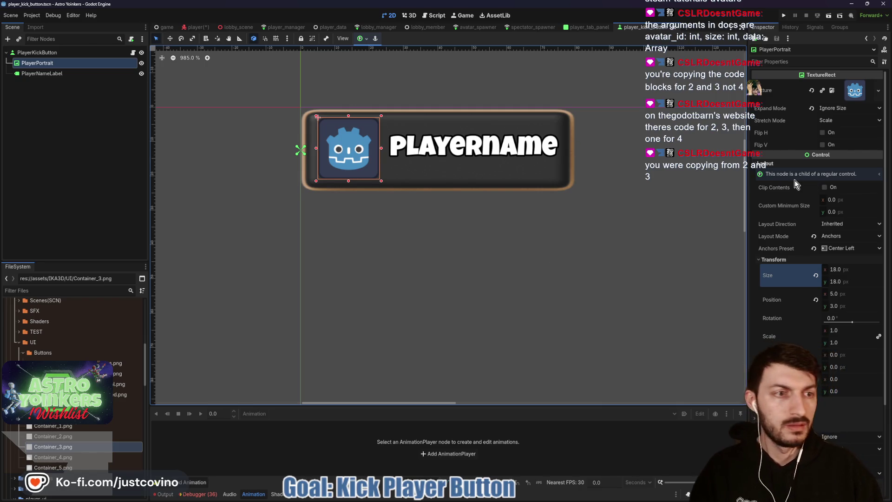
Set PlayerPortrait's Custom Minimum Size to 18 × 18 and save the scene
{"action": "left_click", "coordinate": [849, 202]}
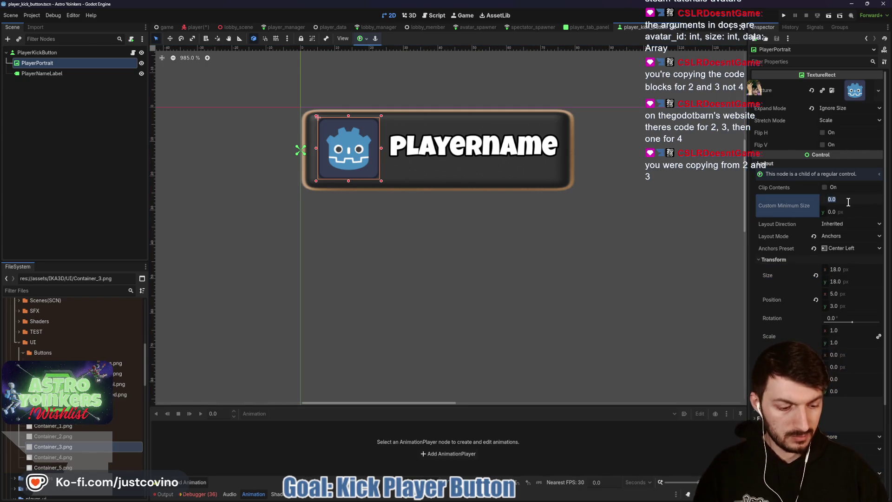
{"action": "key", "text": "Tab"}
{"action": "type", "text": "18"}
{"action": "key", "text": "Return"}
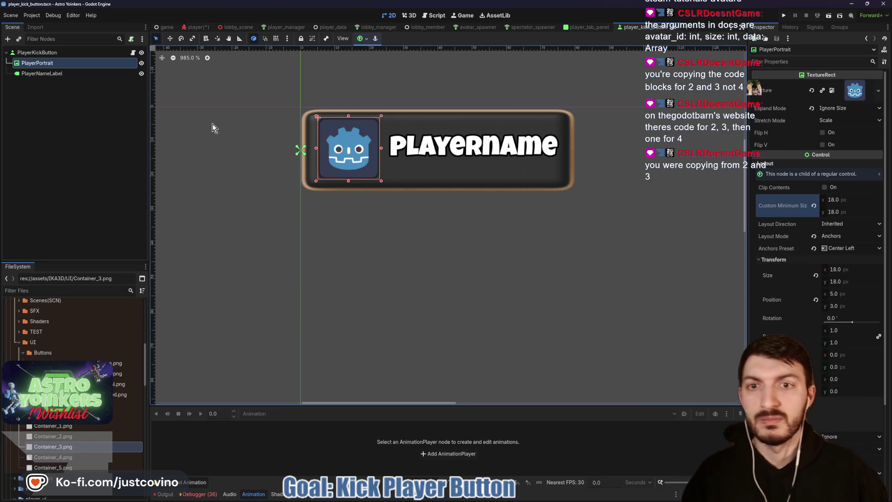
{"action": "key", "text": "ctrl+s"}
{"action": "left_click", "coordinate": [132, 52]}
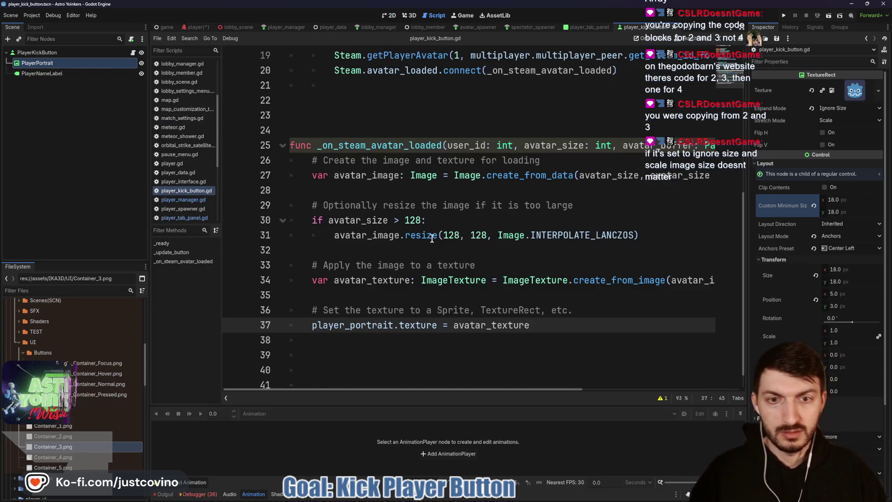
Change the avatar resize from 128 to 18 and the size threshold to 18, then save
{"action": "double_click", "coordinate": [451, 235]}
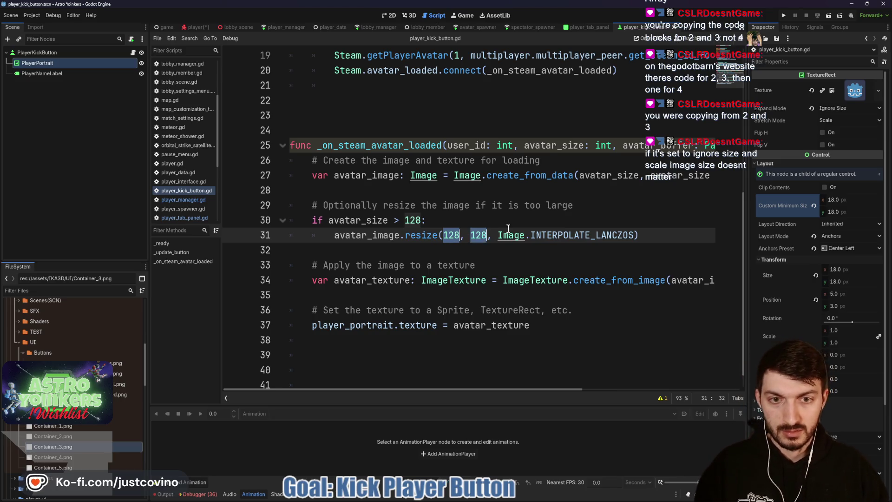
{"action": "type", "text": "18"}
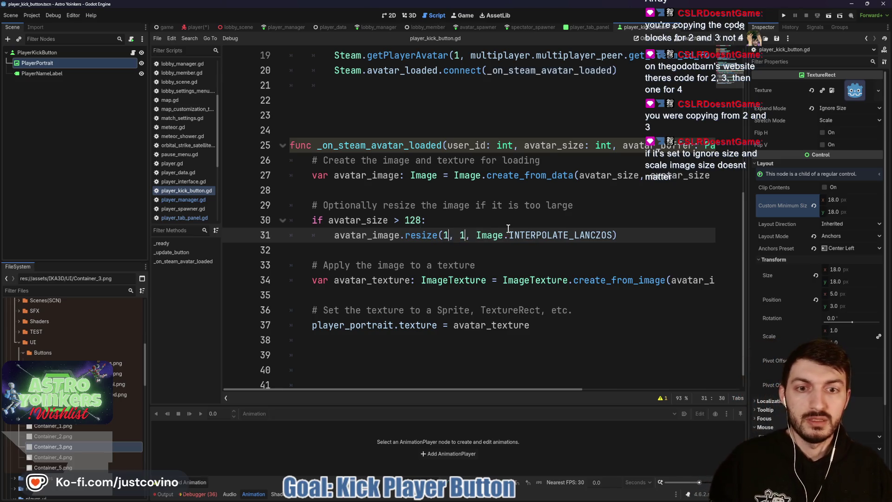
{"action": "double_click", "coordinate": [412, 219]}
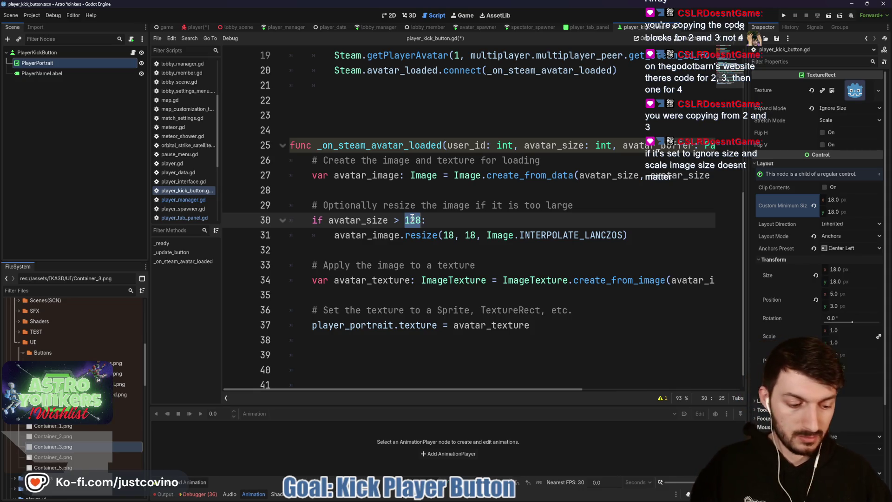
{"action": "key", "text": "ctrl+s"}
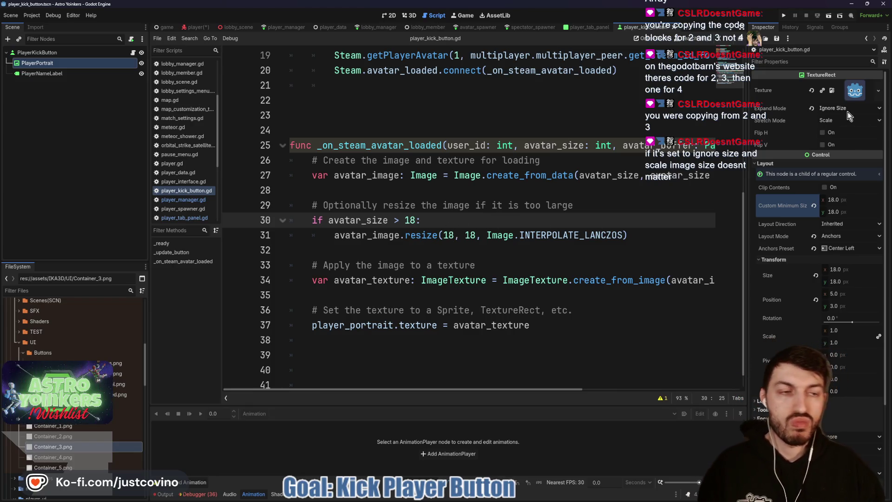
{"action": "left_click", "coordinate": [539, 250]}
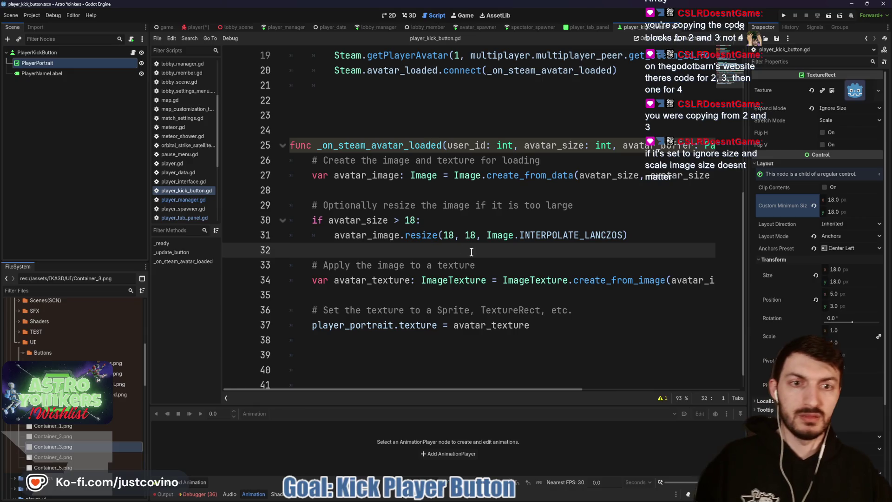
{"action": "scroll", "coordinate": [452, 234], "scroll_direction": "down", "scroll_amount": 1}
{"action": "scroll", "coordinate": [453, 225], "scroll_direction": "up", "scroll_amount": 2}
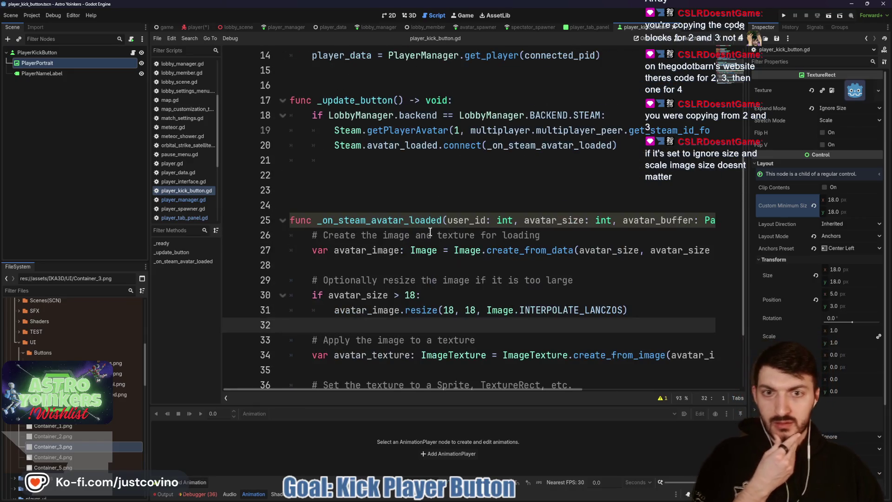
Rename the user_id parameter to _user_id and save
{"action": "double_click", "coordinate": [462, 222]}
{"action": "scroll", "coordinate": [460, 226], "scroll_direction": "down", "scroll_amount": 2}
{"action": "scroll", "coordinate": [458, 231], "scroll_direction": "up", "scroll_amount": 3}
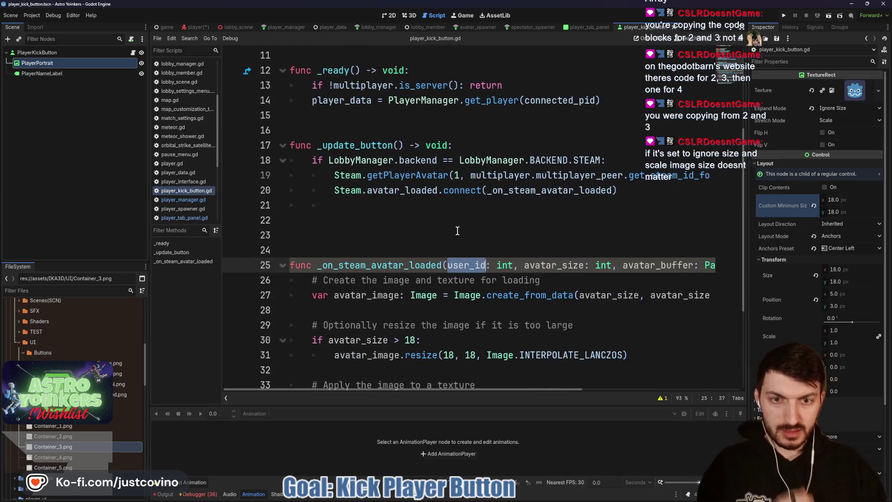
{"action": "left_click", "coordinate": [446, 265]}
{"action": "type", "text": "_"}
{"action": "scroll", "coordinate": [464, 232], "scroll_direction": "down", "scroll_amount": 3}
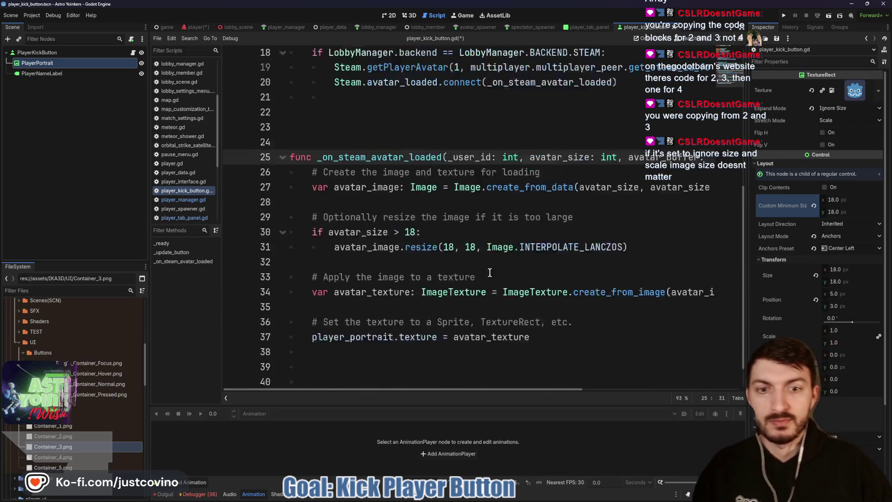
{"action": "left_click", "coordinate": [424, 190]}
{"action": "key", "text": "ctrl+s"}
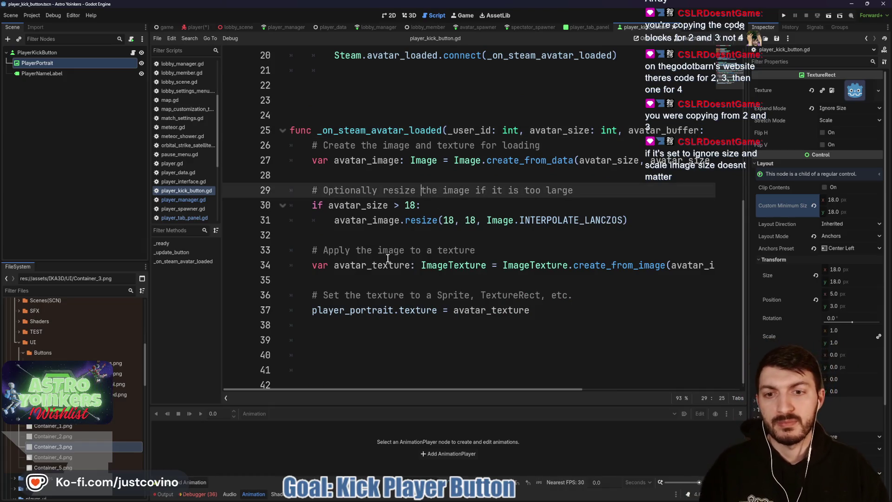
Reword the texture comment to 'Set the texture to player portrait' and save
{"action": "scroll", "coordinate": [436, 282], "scroll_direction": "up", "scroll_amount": 1}
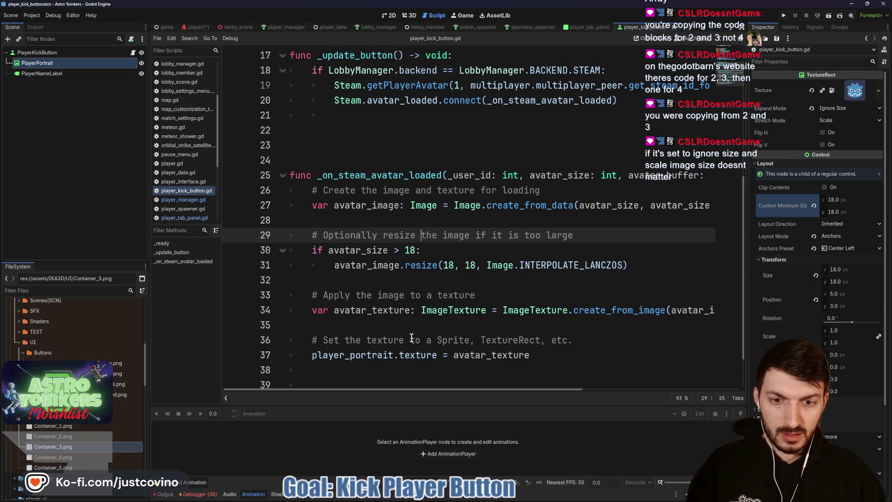
{"action": "left_click_drag", "start_coordinate": [426, 340], "coordinate": [567, 340]}
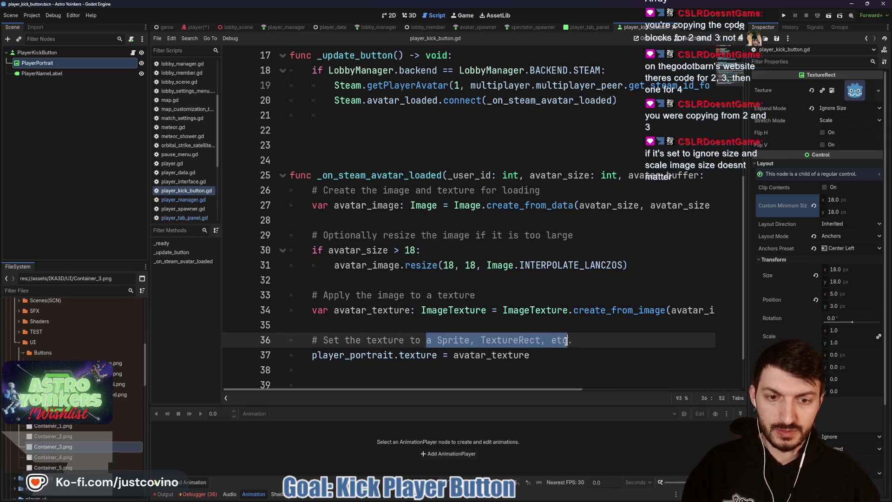
{"action": "type", "text": "player portra"}
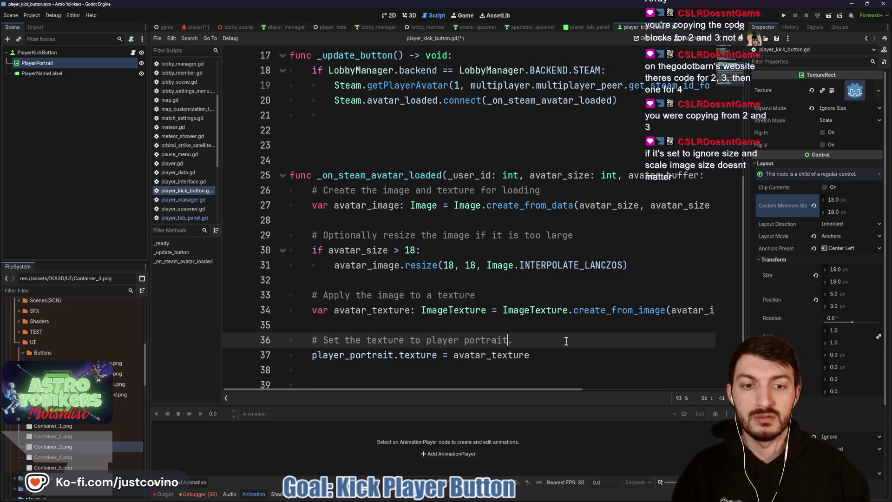
{"action": "key", "text": "ctrl+s"}
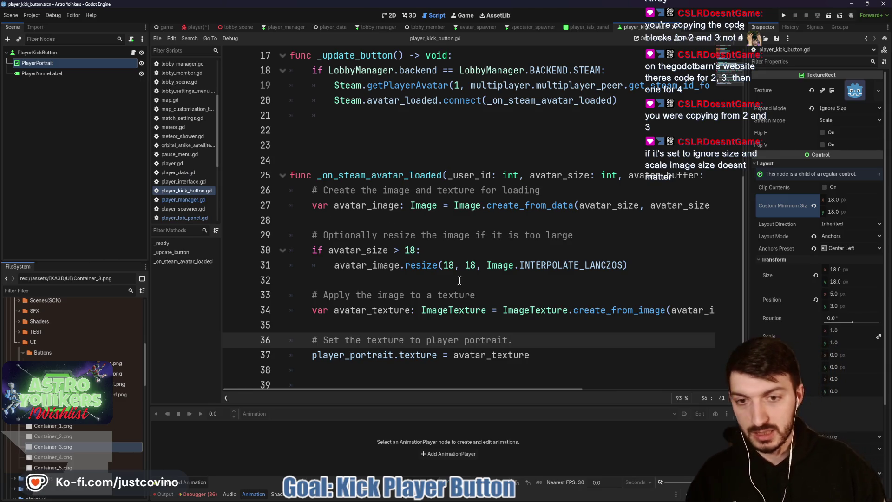
{"action": "left_click", "coordinate": [459, 280]}
{"action": "scroll", "coordinate": [411, 270], "scroll_direction": "up", "scroll_amount": 4}
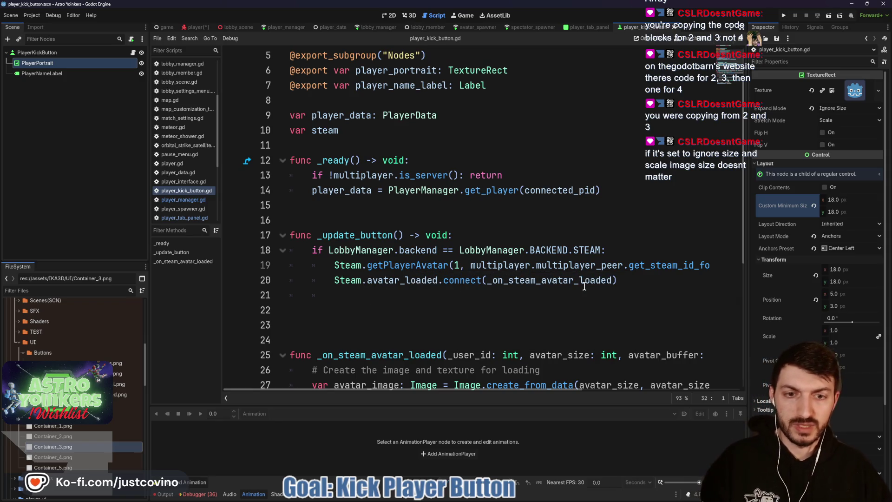
{"action": "scroll", "coordinate": [430, 281], "scroll_direction": "down", "scroll_amount": 2}
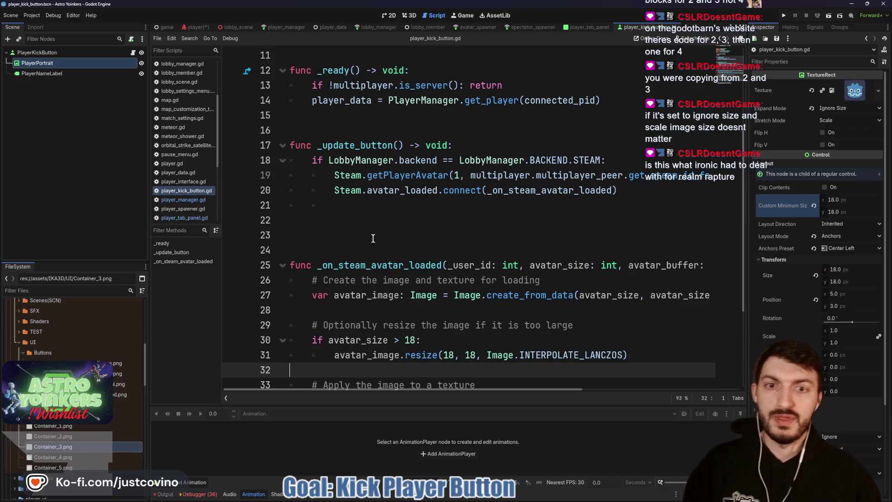
Add an else branch to _update_button setting player_portrait.texture = load("res://icon.svg")
{"action": "left_click", "coordinate": [362, 205]}
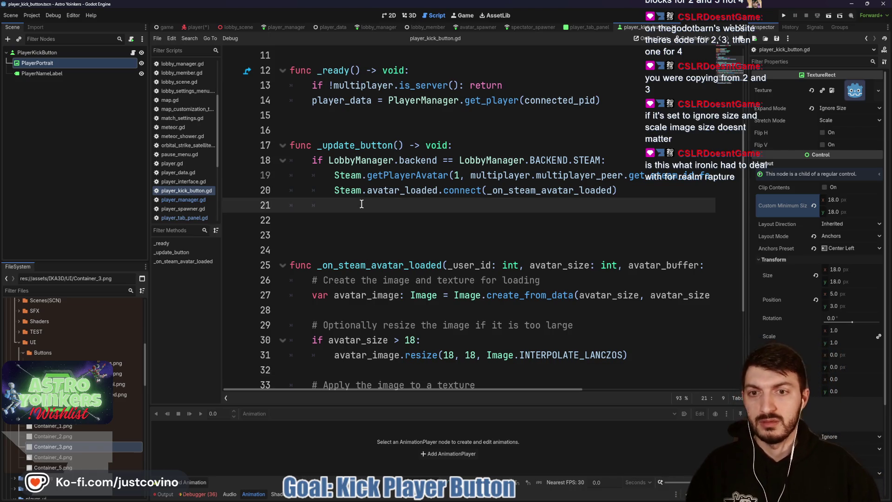
{"action": "type", "text": "else:"}
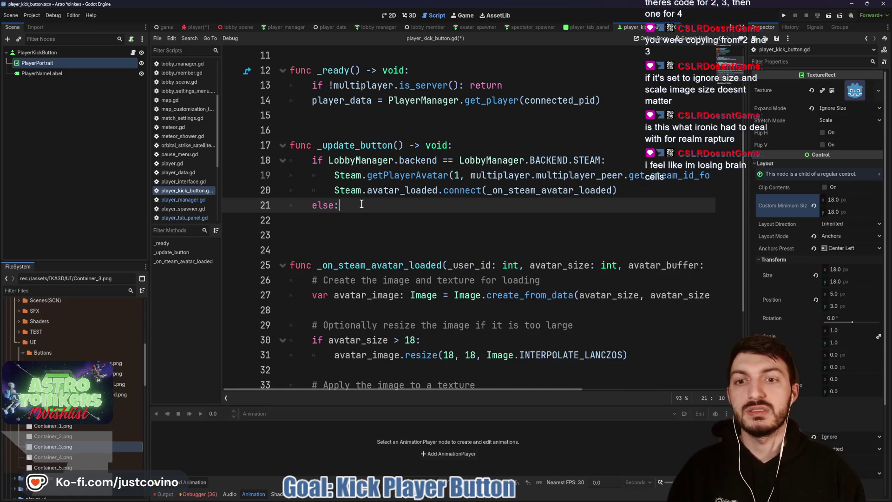
{"action": "key", "text": "Return"}
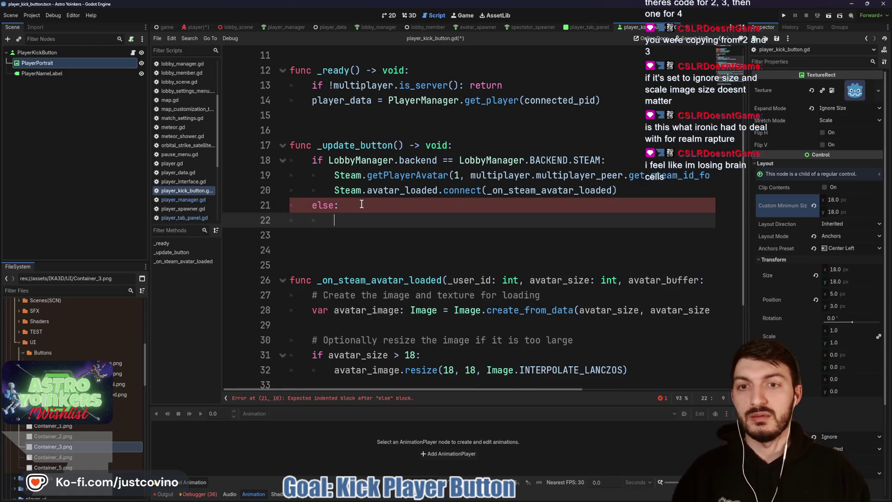
{"action": "type", "text": "pla"}
{"action": "key", "text": "Down"}
{"action": "key", "text": "Down"}
{"action": "key", "text": "Return"}
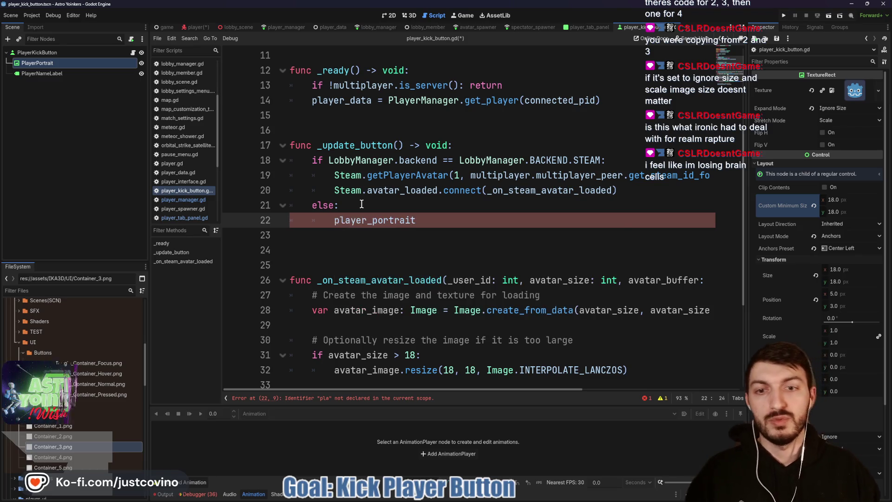
{"action": "type", "text": ".texture"}
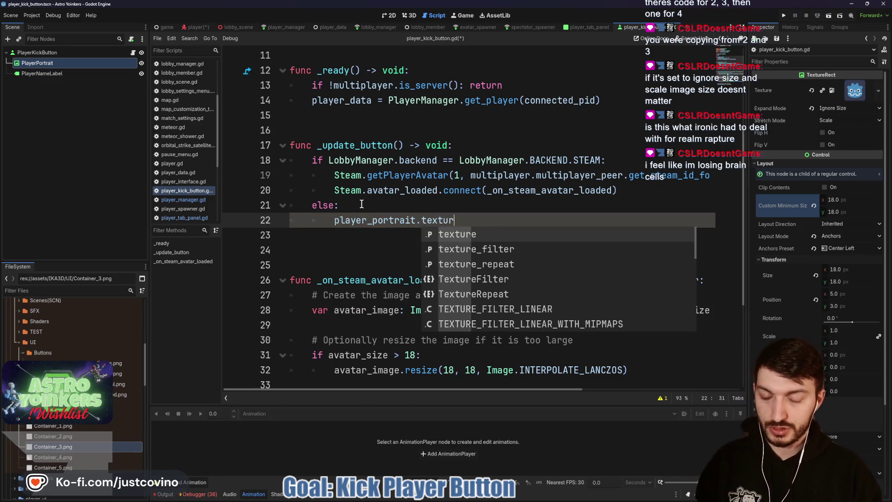
{"action": "type", "text": " = l"}
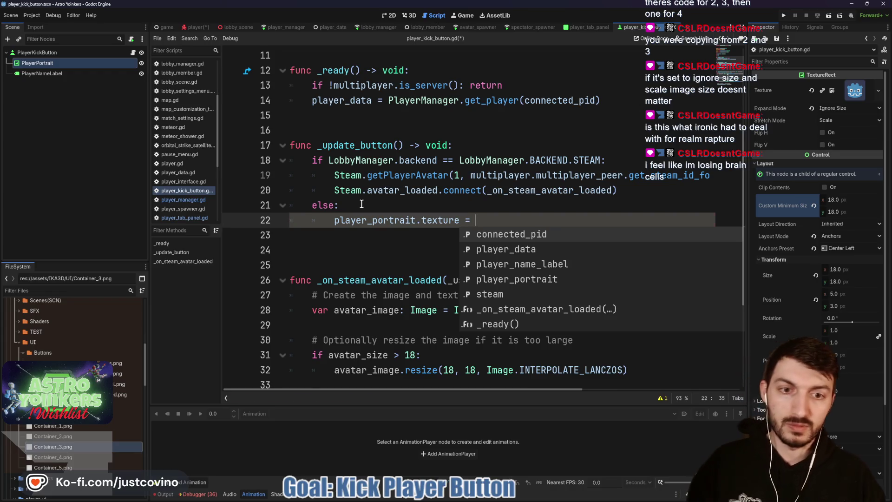
{"action": "type", "text": "oad(\"res://"}
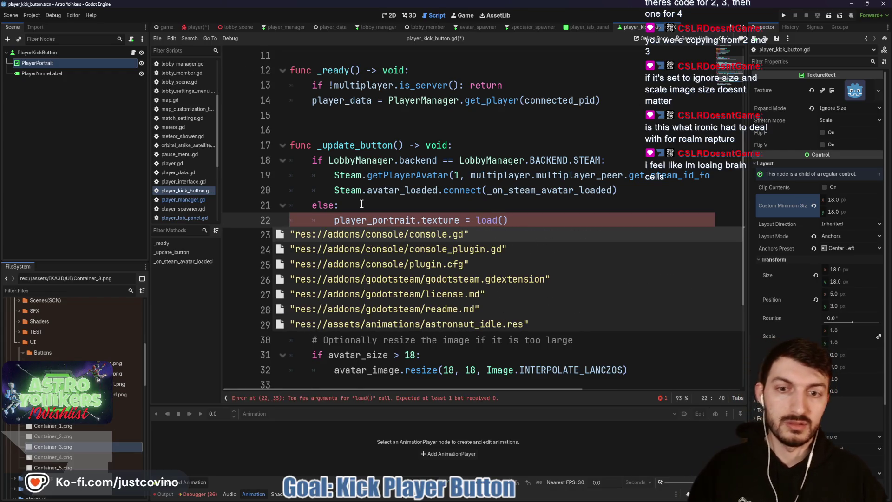
{"action": "type", "text": "icon"}
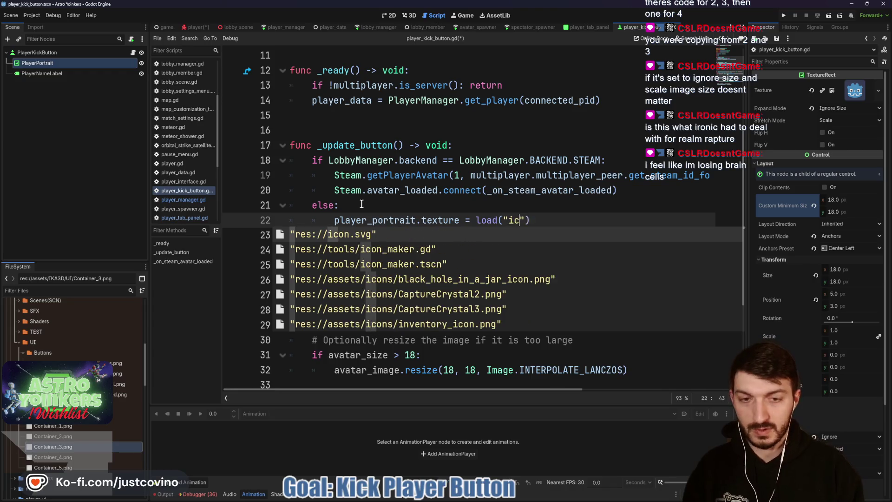
{"action": "key", "text": "Return"}
{"action": "left_click", "coordinate": [444, 245]}
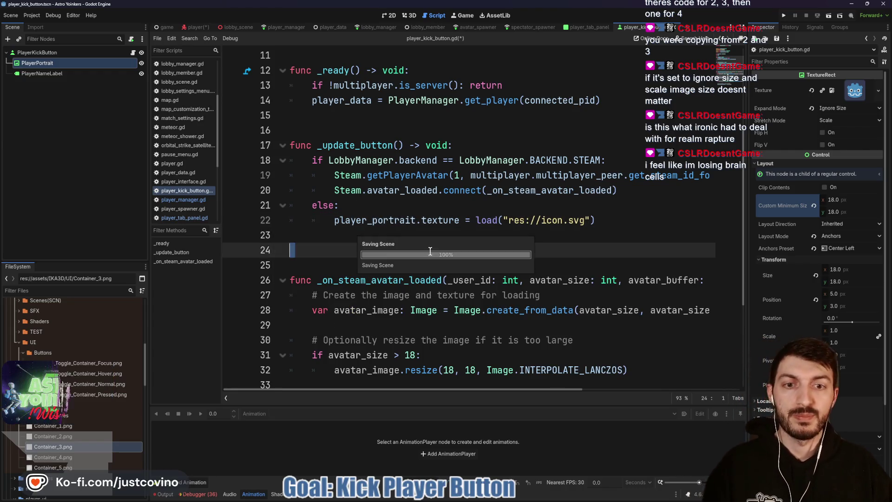
{"action": "scroll", "coordinate": [348, 246], "scroll_direction": "down", "scroll_amount": 1}
{"action": "left_click", "coordinate": [327, 215]}
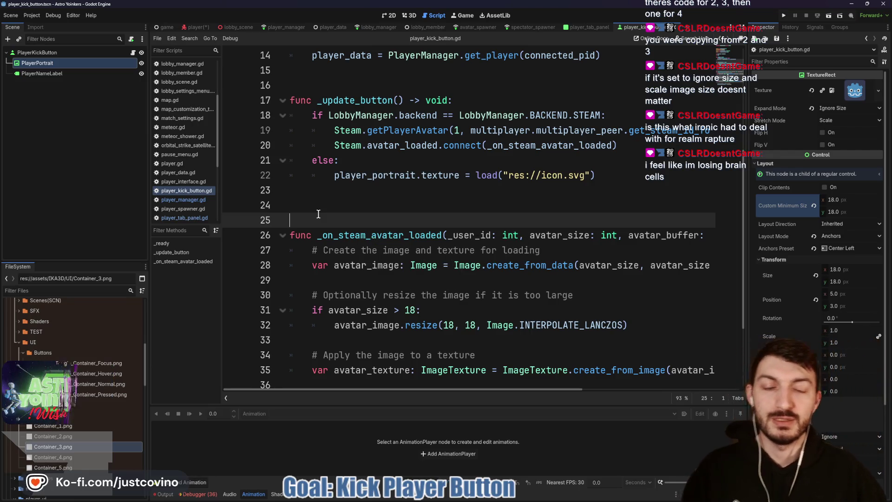
{"action": "scroll", "coordinate": [329, 218], "scroll_direction": "up", "scroll_amount": 2}
{"action": "scroll", "coordinate": [340, 242], "scroll_direction": "down", "scroll_amount": 2}
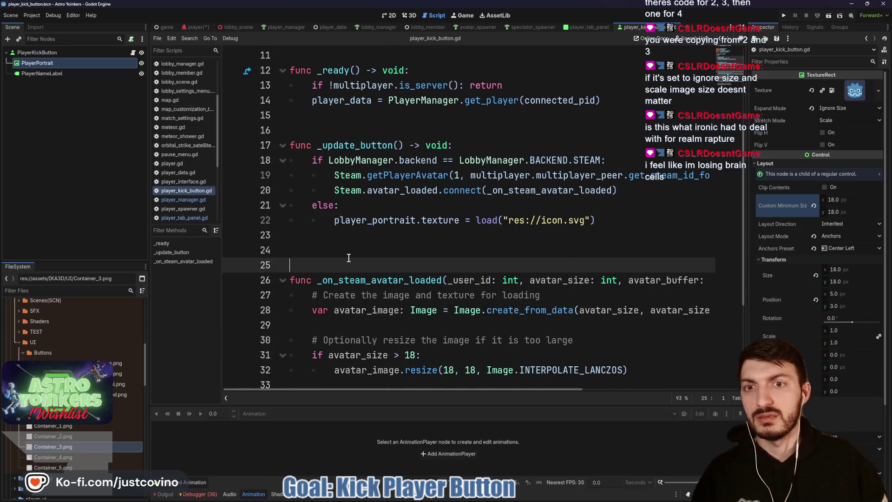
{"action": "left_click", "coordinate": [336, 257]}
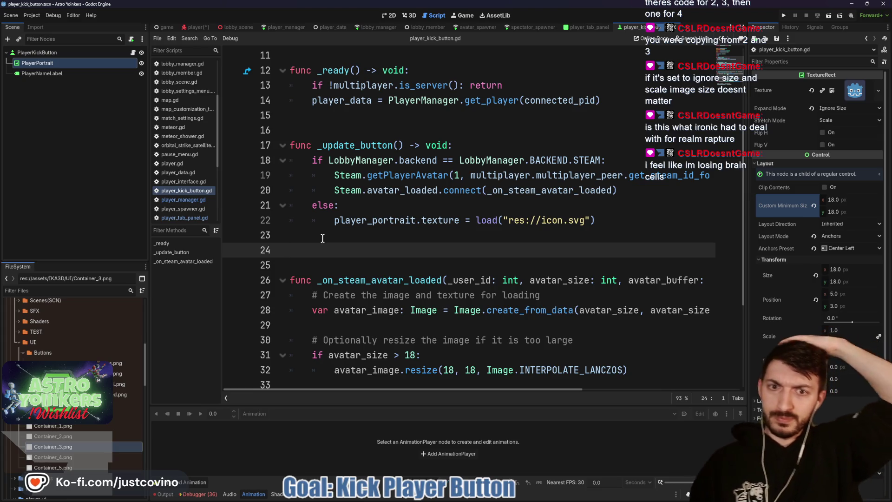
{"action": "left_click", "coordinate": [323, 238]}
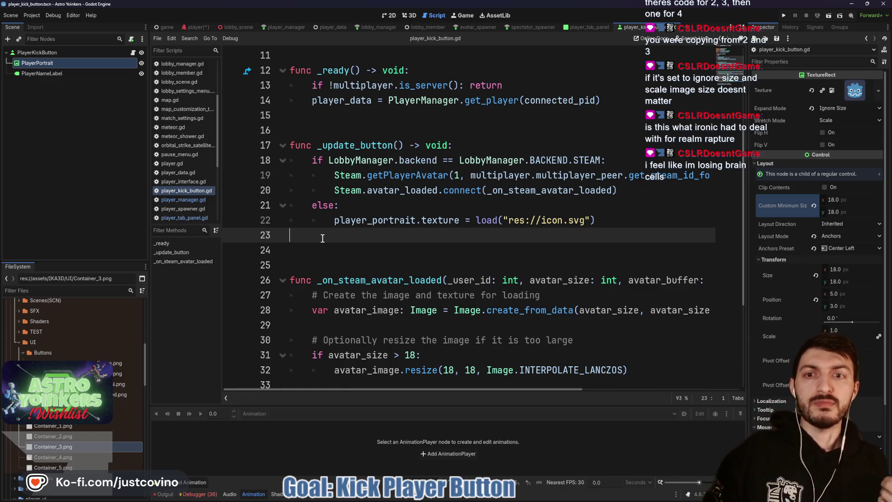
{"action": "scroll", "coordinate": [357, 241], "scroll_direction": "down", "scroll_amount": 2}
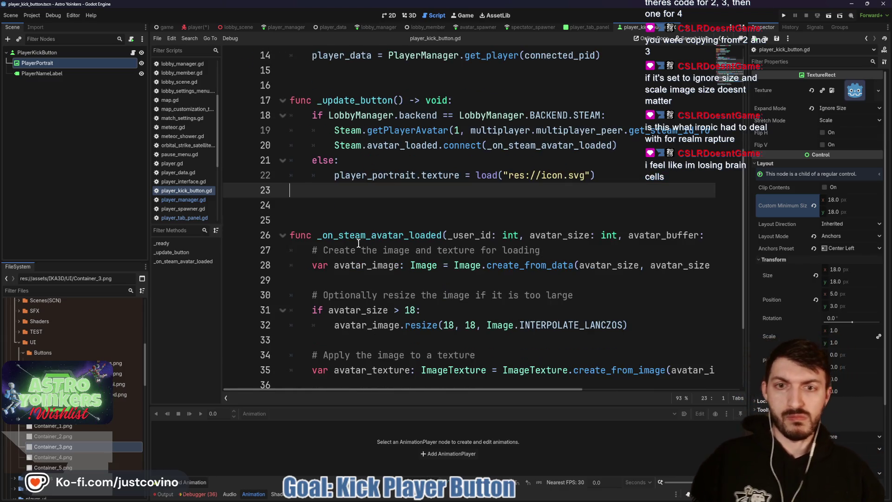
{"action": "scroll", "coordinate": [358, 239], "scroll_direction": "up", "scroll_amount": 2}
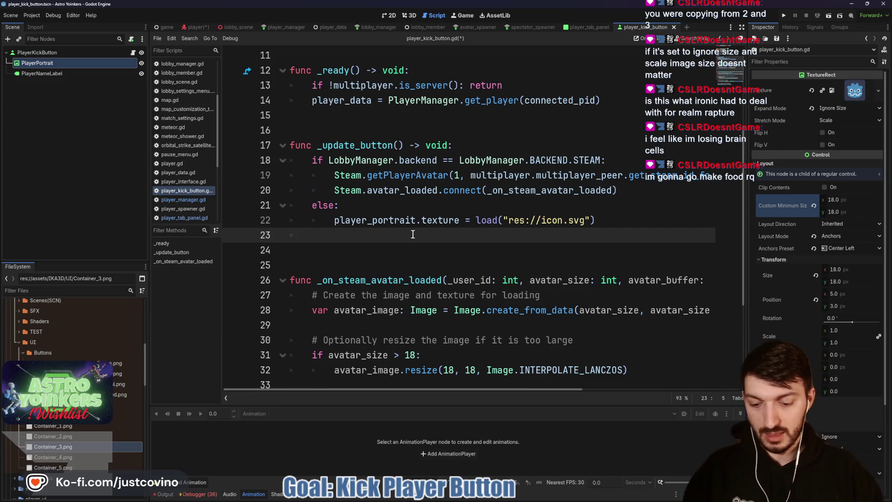
Add player_name_label.text = str(player_data.player_name) on line 23 and save the script
{"action": "type", "text": "player_name_label.text "}
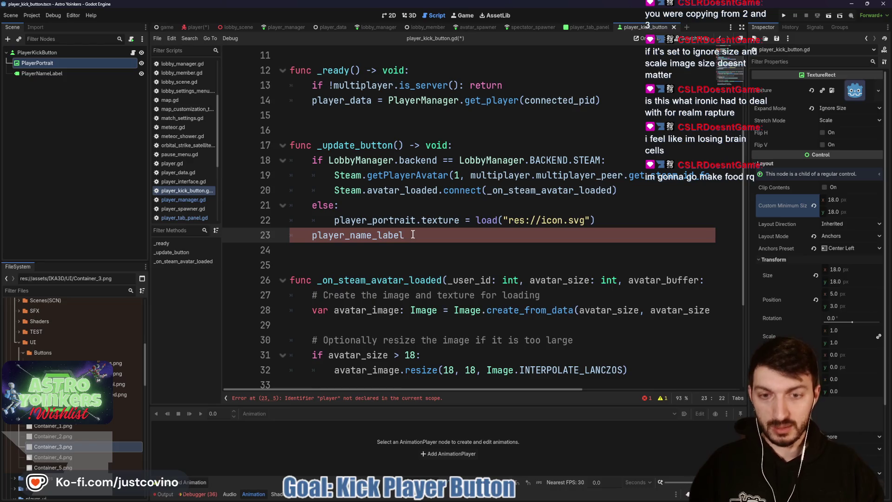
{"action": "type", "text": "= "}
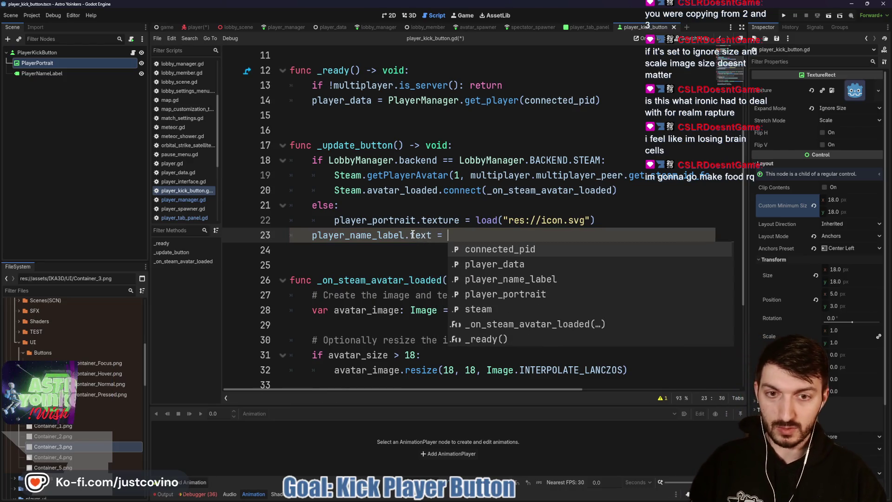
{"action": "type", "text": "player_data."}
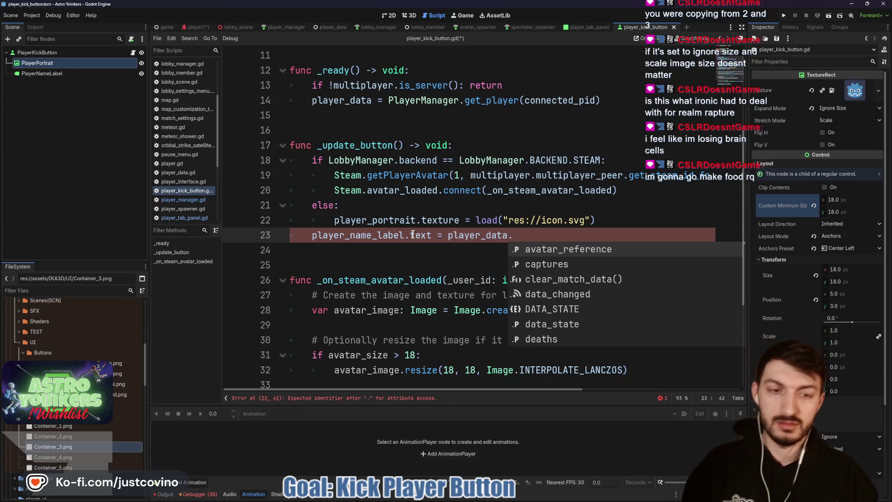
{"action": "type", "text": "pla"}
{"action": "key", "text": "Down"}
{"action": "key", "text": "Return"}
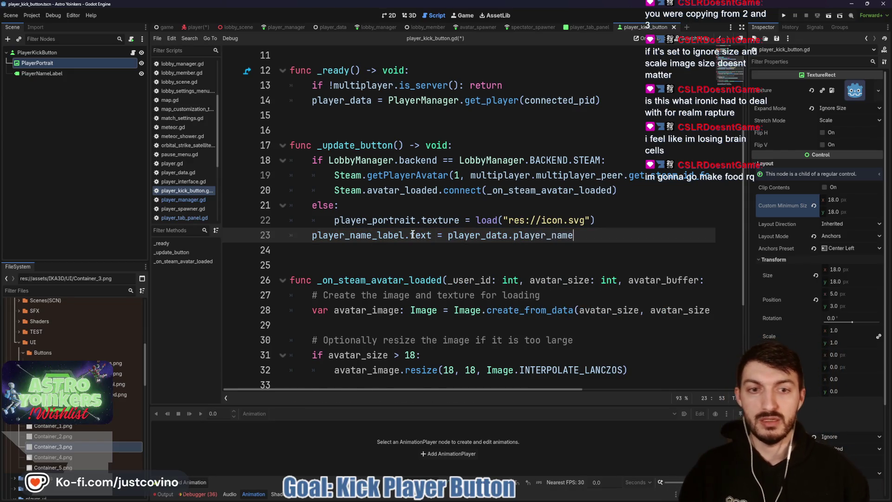
{"action": "left_click", "coordinate": [382, 255]}
{"action": "key", "text": "ctrl+s"}
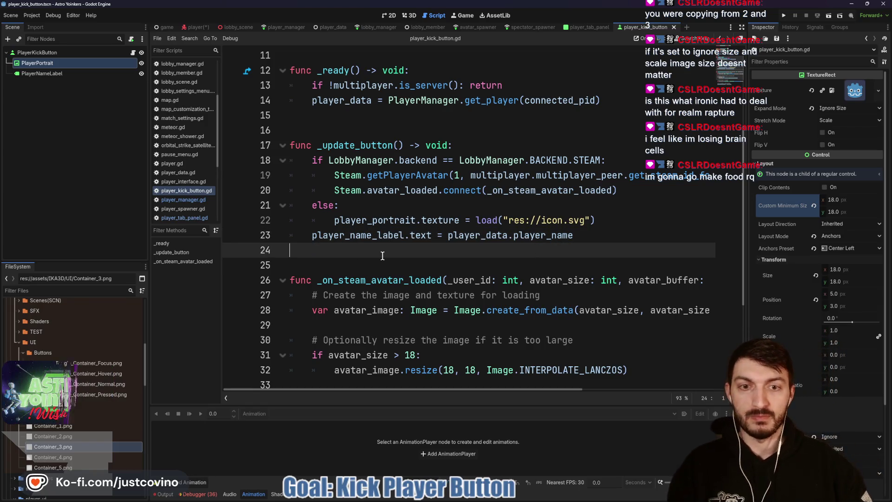
{"action": "left_click", "coordinate": [576, 240]}
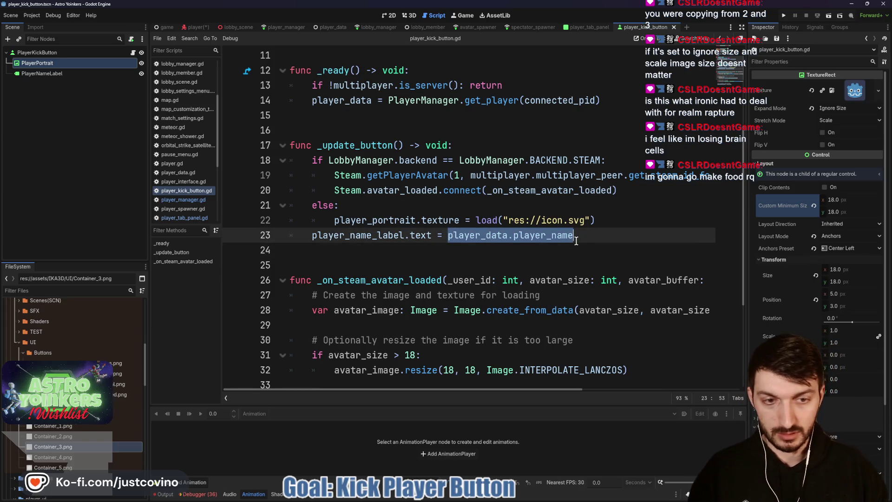
{"action": "type", "text": "("}
{"action": "left_click", "coordinate": [451, 241]}
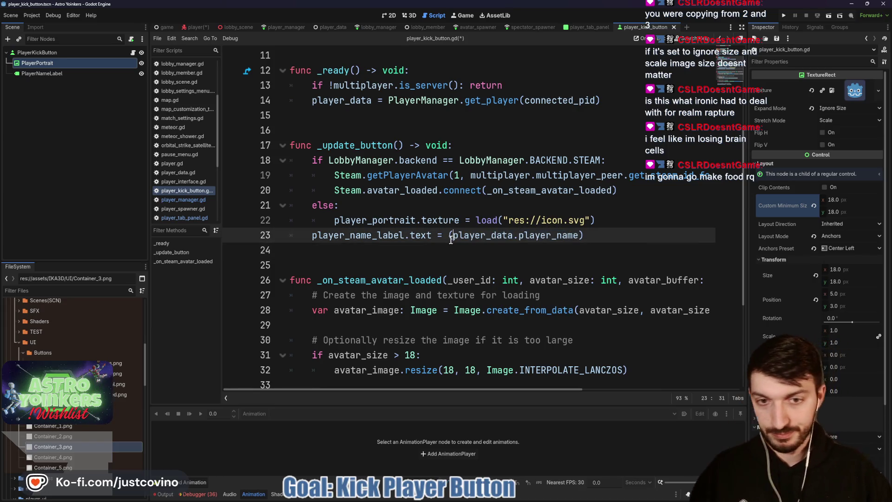
{"action": "type", "text": "str"}
{"action": "left_click", "coordinate": [411, 249]}
{"action": "key", "text": "ctrl+s"}
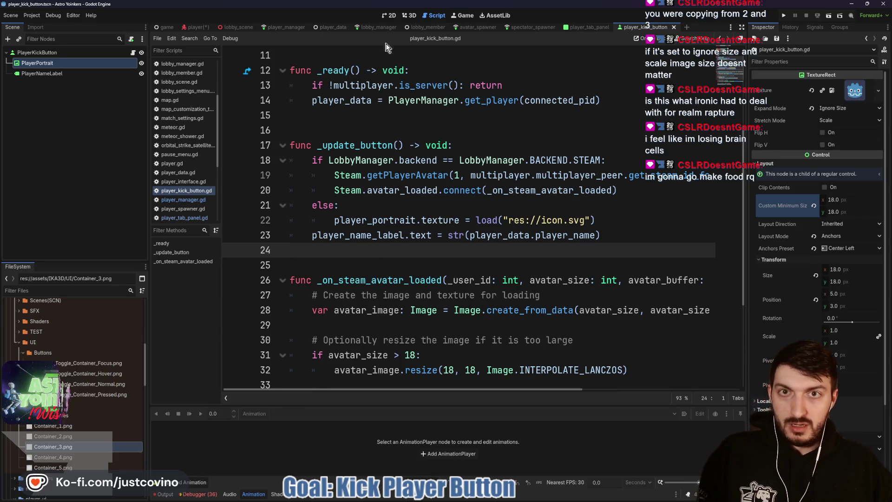
Check the kick button scene in 2D, then return to the script and add blank lines
{"action": "left_click", "coordinate": [389, 15]}
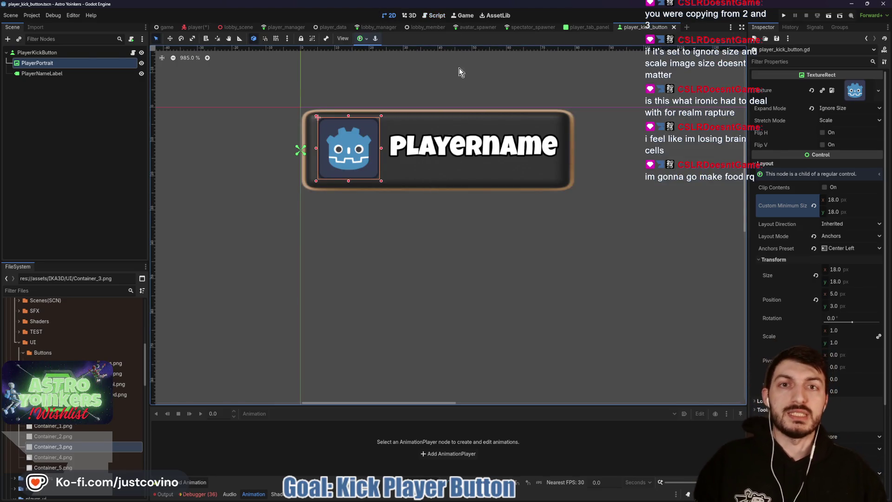
{"action": "left_click", "coordinate": [426, 17]}
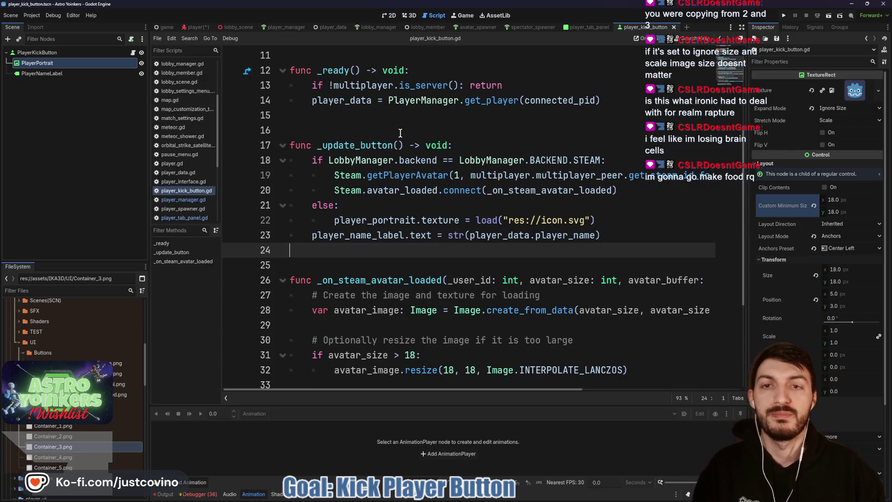
{"action": "key", "text": "Return"}
{"action": "key", "text": "Return"}
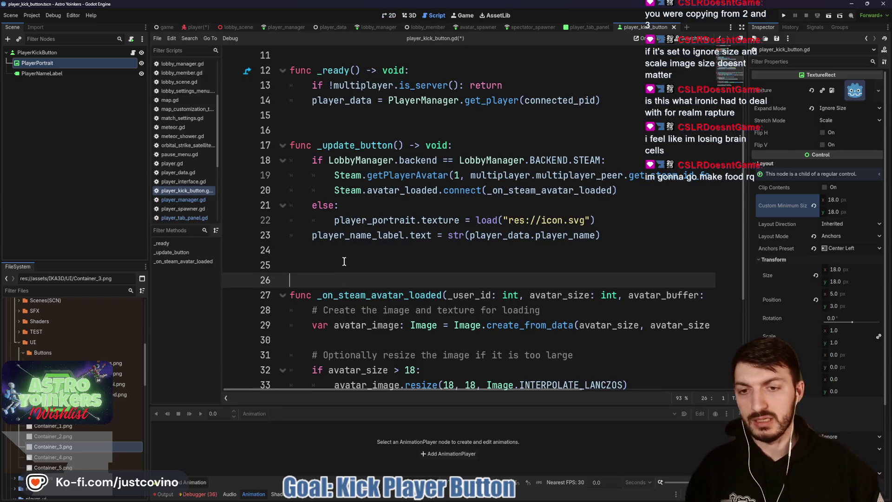
{"action": "scroll", "coordinate": [344, 261], "scroll_direction": "down", "scroll_amount": 2}
{"action": "scroll", "coordinate": [357, 232], "scroll_direction": "up", "scroll_amount": 4}
{"action": "scroll", "coordinate": [370, 207], "scroll_direction": "down", "scroll_amount": 4}
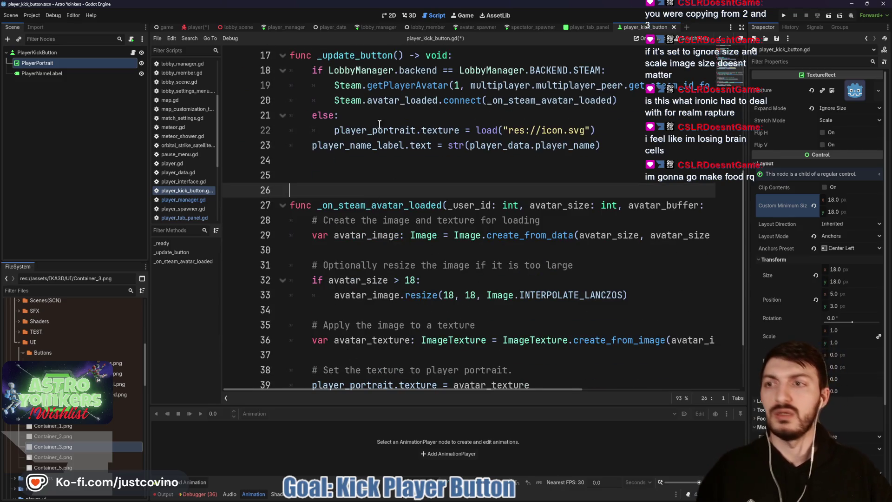
{"action": "scroll", "coordinate": [391, 173], "scroll_direction": "up", "scroll_amount": 4}
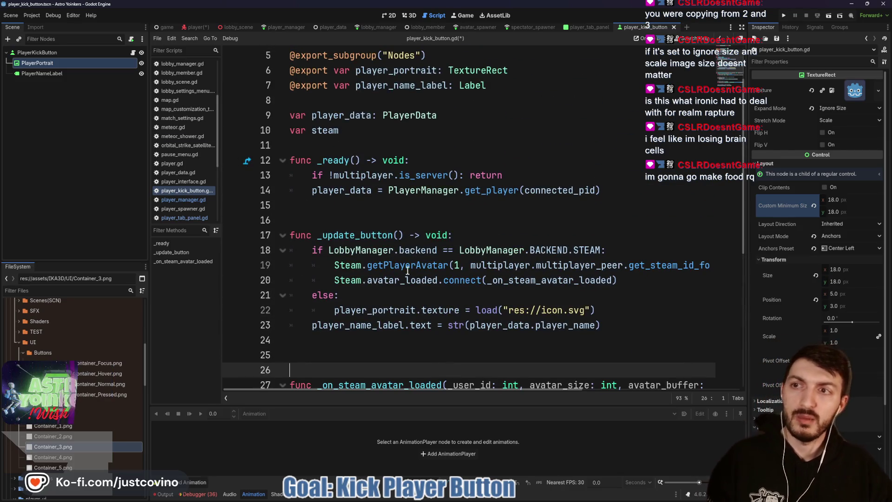
Declare func _on_kick_pressed() -> void: above _on_steam_avatar_loaded
{"action": "scroll", "coordinate": [389, 246], "scroll_direction": "down", "scroll_amount": 3}
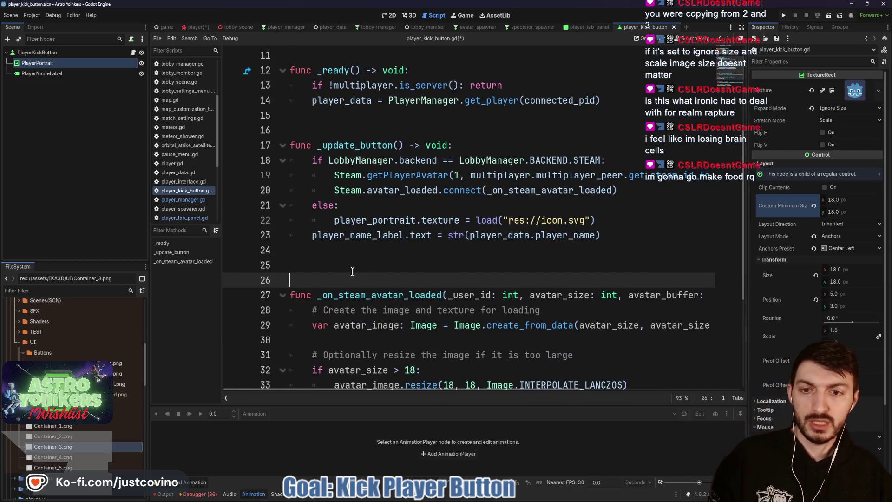
{"action": "key", "text": "Return"}
{"action": "key", "text": "Return"}
{"action": "key", "text": "Return"}
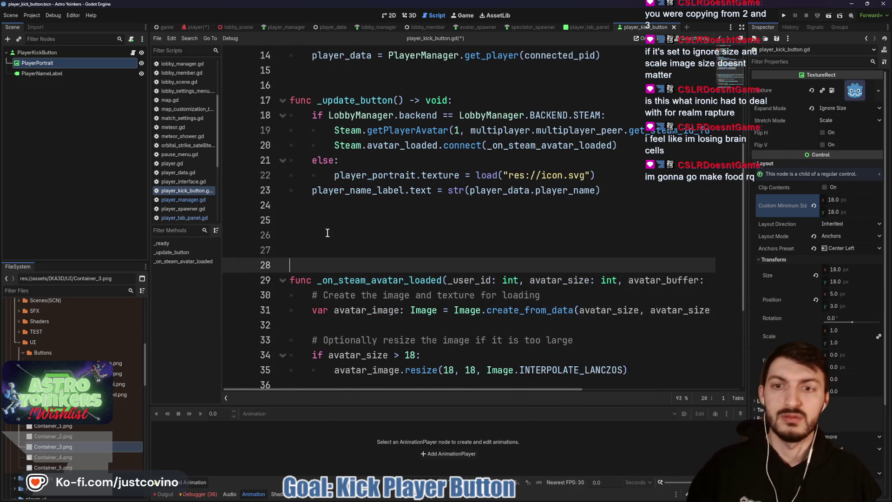
{"action": "key", "text": "Up"}
{"action": "key", "text": "Up"}
{"action": "key", "text": "Up"}
{"action": "type", "text": "func _o"}
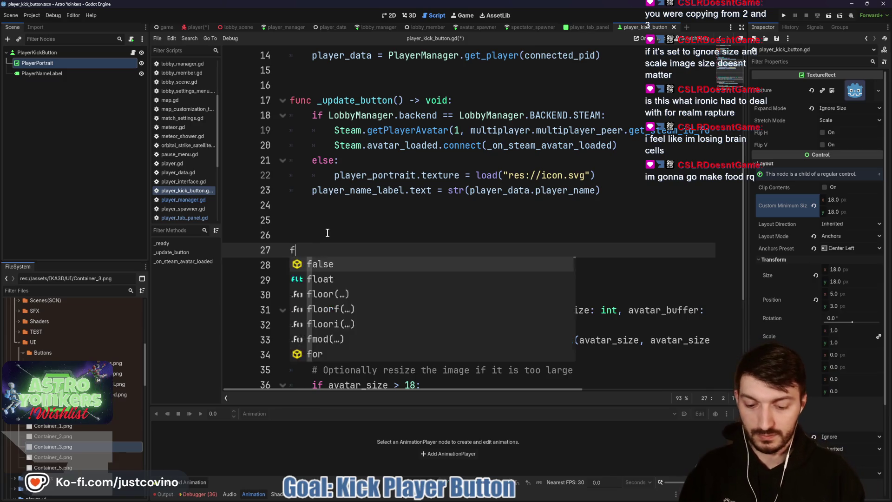
{"action": "type", "text": "n_"}
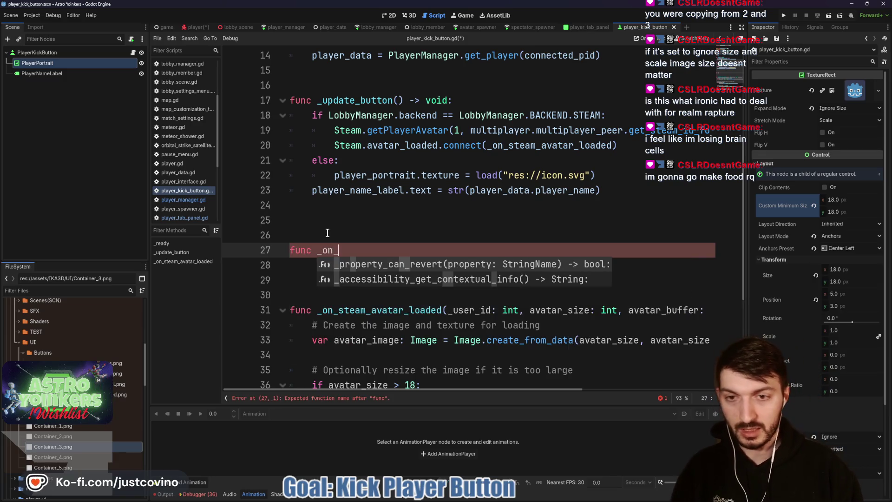
{"action": "type", "text": "kick_pressed() "}
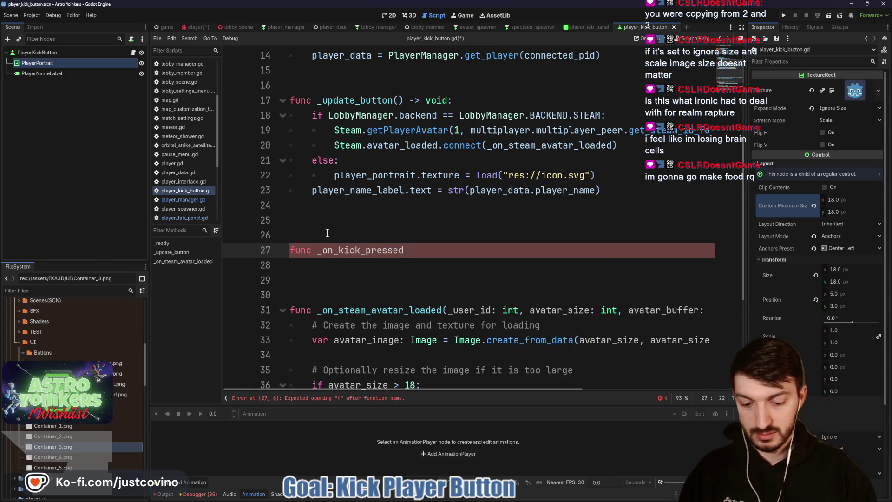
{"action": "type", "text": "-> void:"}
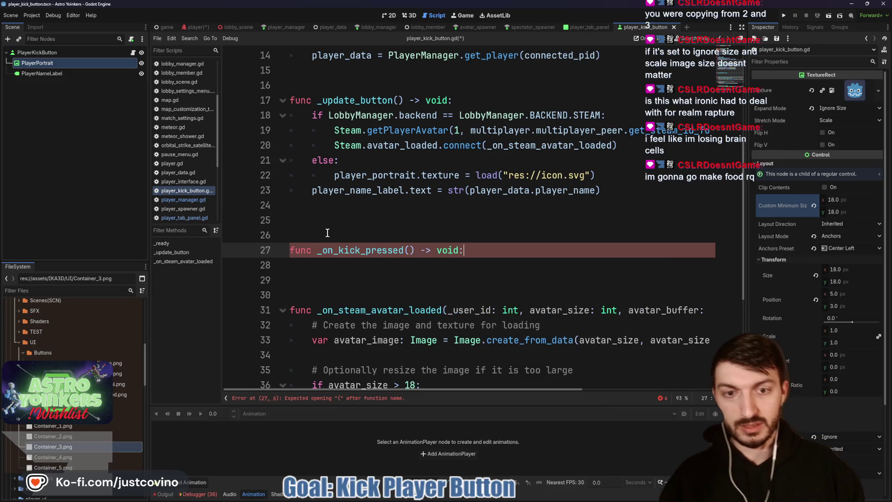
{"action": "key", "text": "Return"}
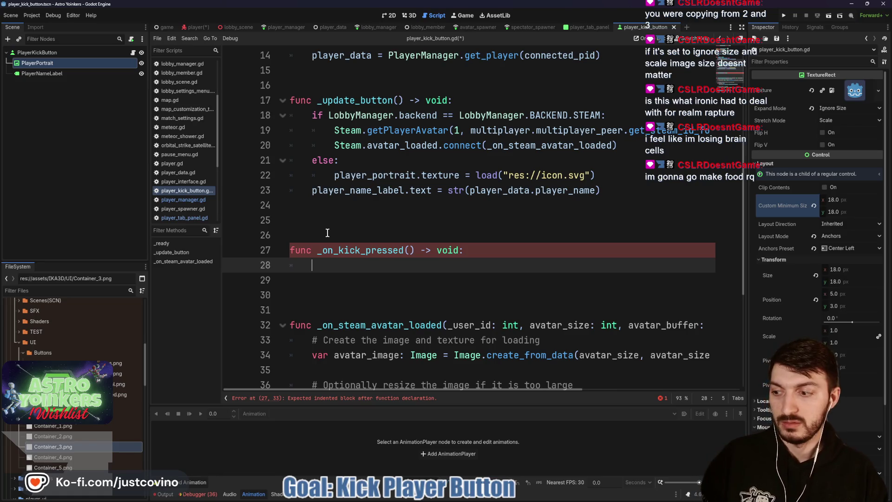
Fill the function body with a '## Disconnect Player ##' comment and pass
{"action": "type", "text": "pa"}
{"action": "key", "text": "BackSpace"}
{"action": "key", "text": "BackSpace"}
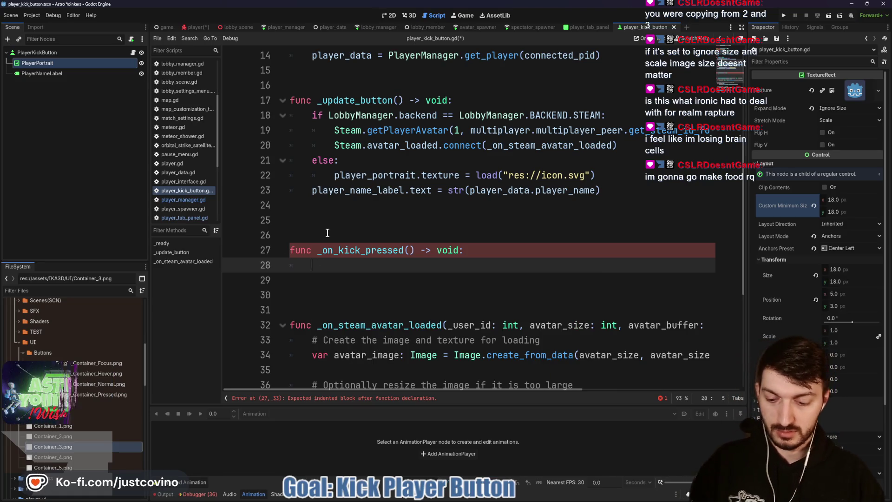
{"action": "type", "text": "## Request to"}
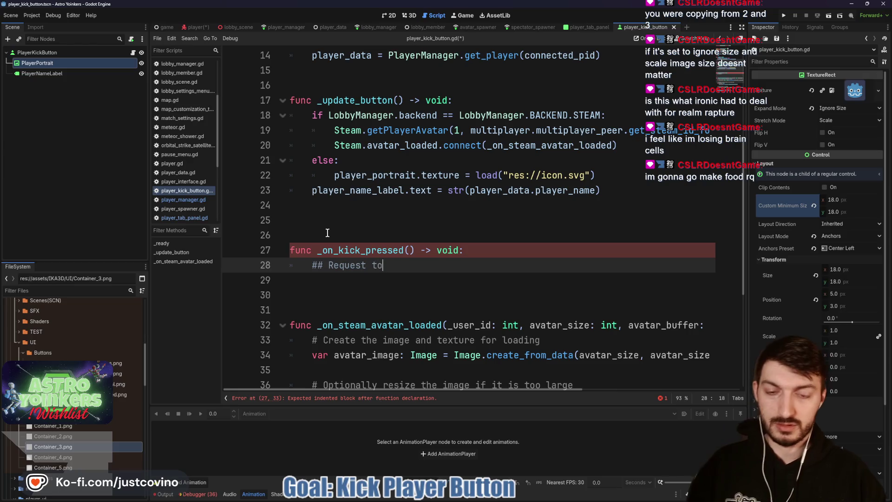
{"action": "type", "text": "nect"}
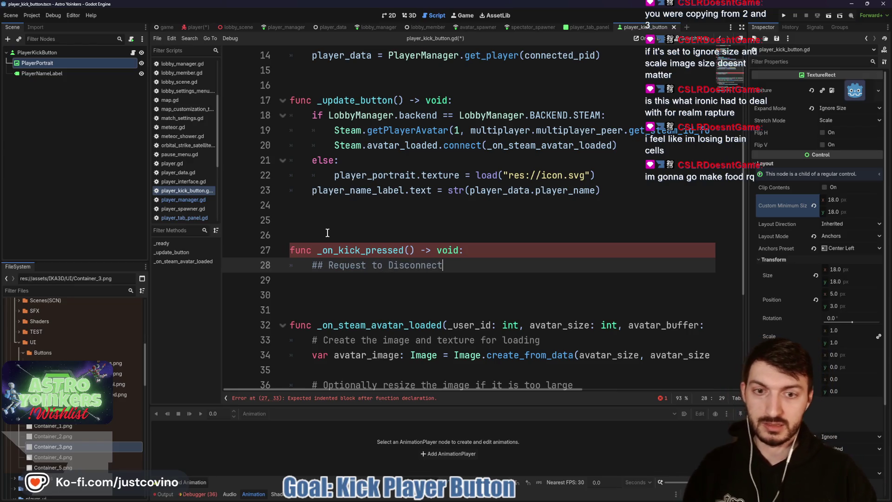
{"action": "key", "text": "BackSpace"}
{"action": "key", "text": "BackSpace"}
{"action": "key", "text": "BackSpace"}
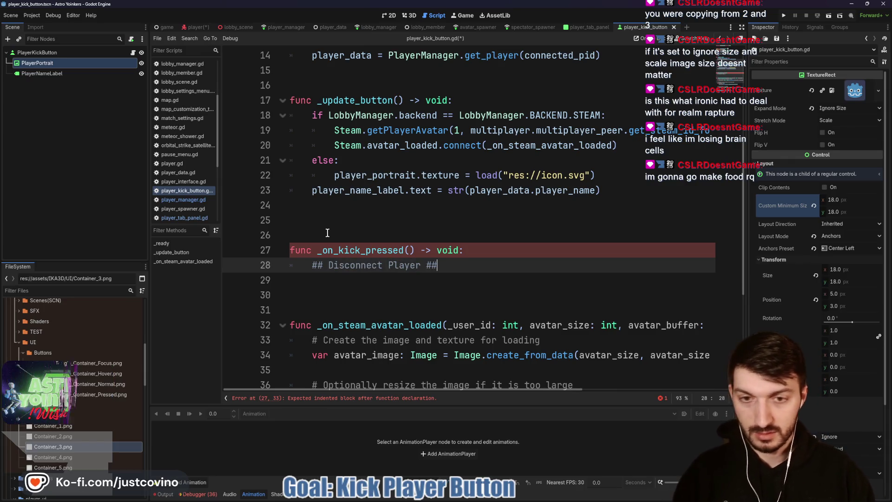
{"action": "key", "text": "Return"}
{"action": "type", "text": "pass"}
{"action": "key", "text": "Escape"}
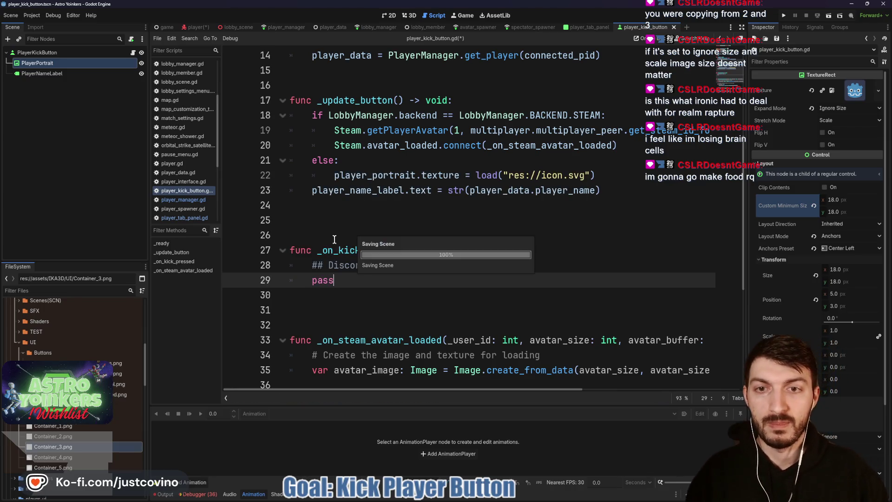
{"action": "scroll", "coordinate": [435, 208], "scroll_direction": "up", "scroll_amount": 4}
Add self.pressed.connect(_on_kick_pressed) in _ready after the is_server check
{"action": "left_click", "coordinate": [435, 209]}
{"action": "left_click", "coordinate": [530, 219]}
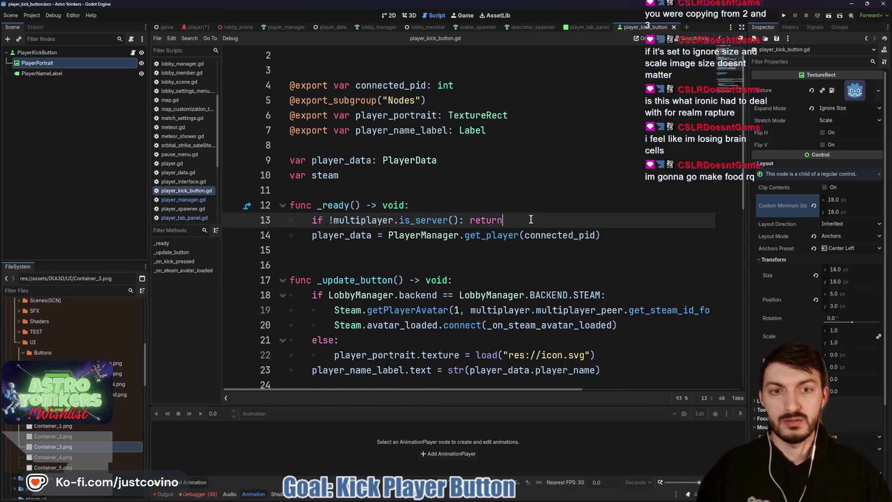
{"action": "key", "text": "Return"}
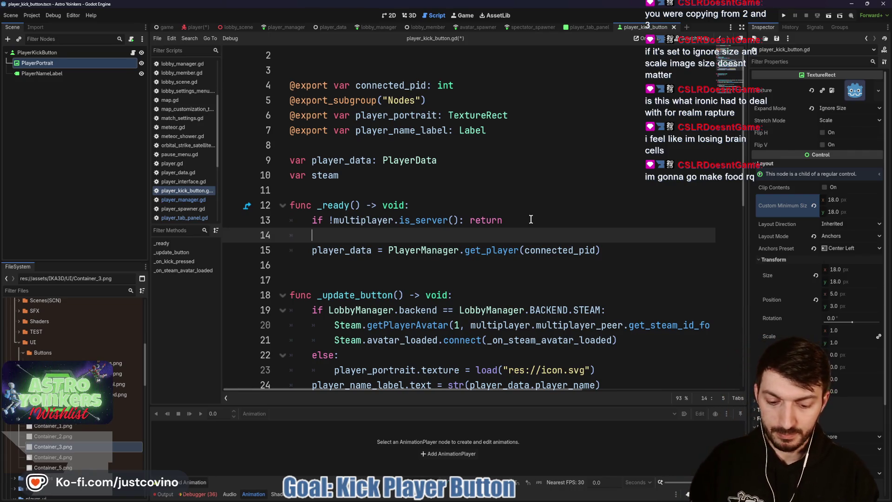
{"action": "type", "text": "pressed.connect(_"}
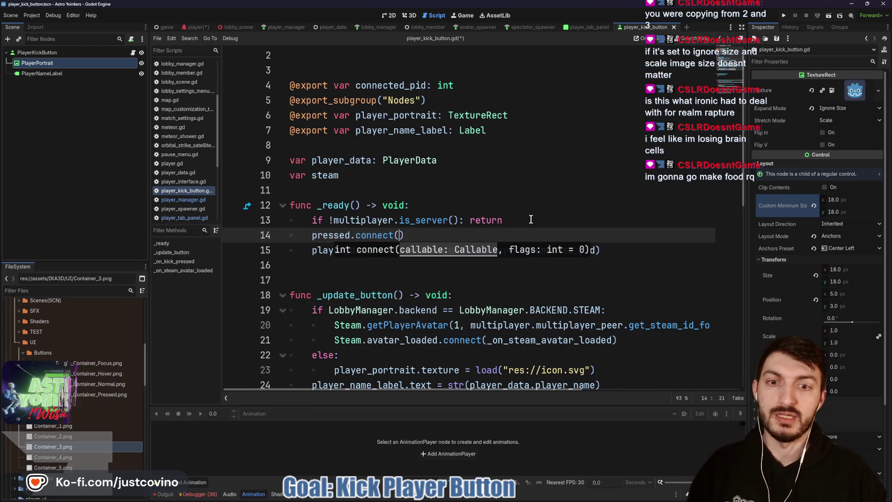
{"action": "type", "text": "on_"}
{"action": "key", "text": "Return"}
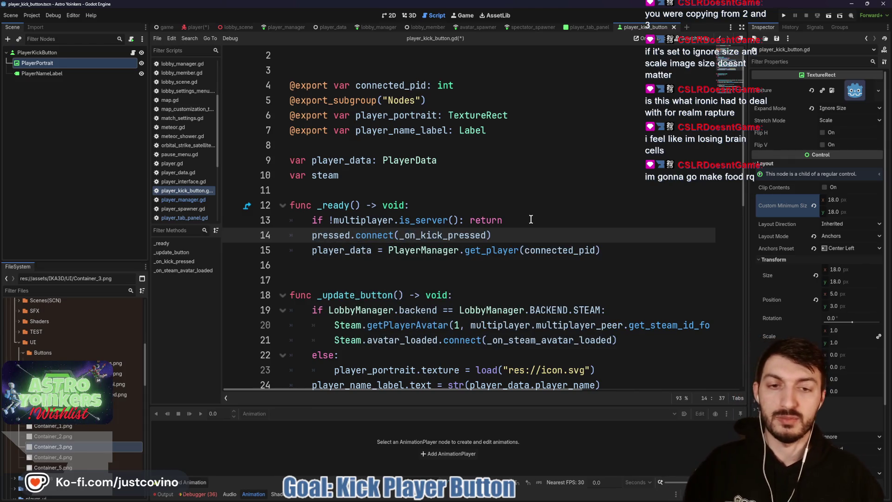
{"action": "left_click", "coordinate": [308, 236]}
{"action": "type", "text": "self."}
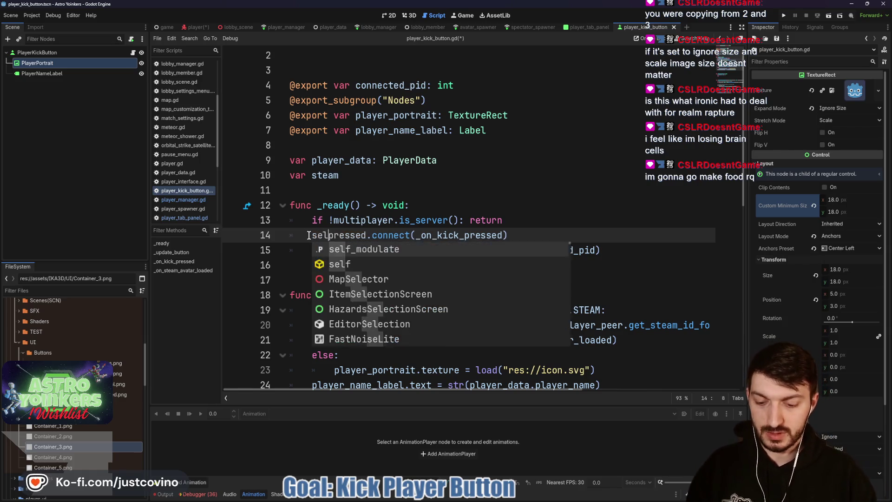
{"action": "left_click", "coordinate": [527, 234]}
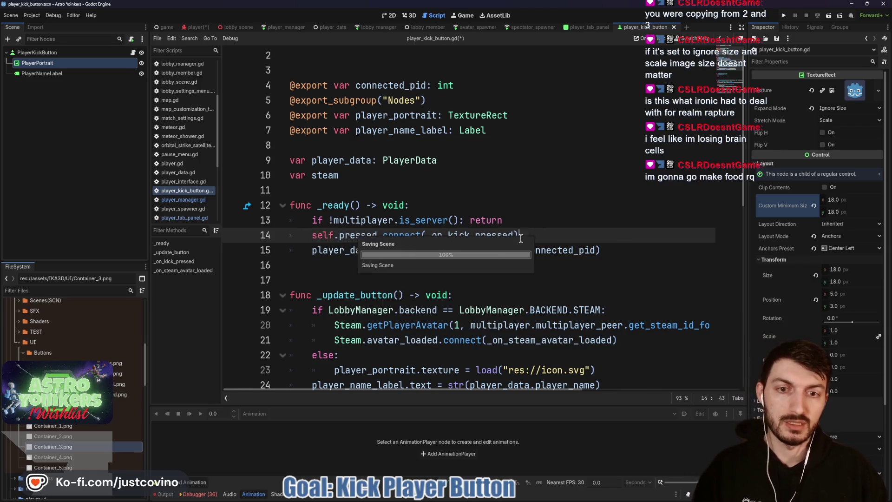
Save the script, then switch to GitHub Desktop to review the changes
{"action": "scroll", "coordinate": [564, 243], "scroll_direction": "down", "scroll_amount": 1}
{"action": "scroll", "coordinate": [364, 243], "scroll_direction": "down", "scroll_amount": 3}
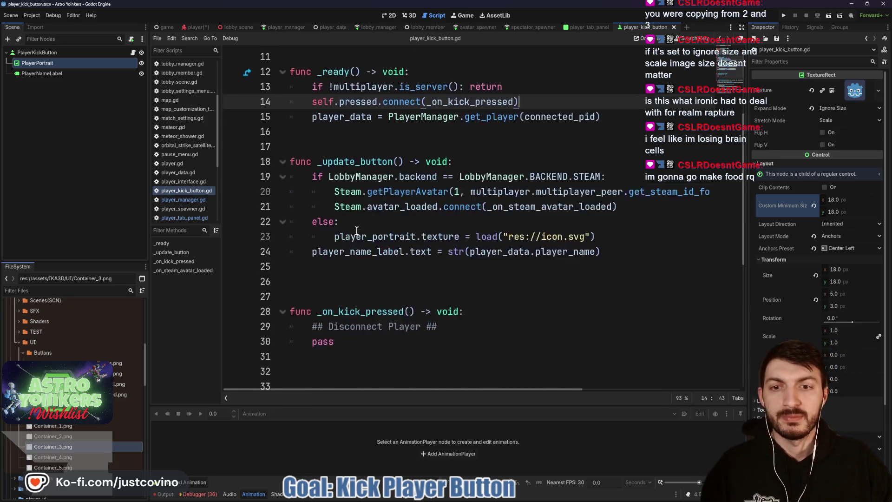
{"action": "left_click", "coordinate": [357, 235]}
{"action": "scroll", "coordinate": [372, 235], "scroll_direction": "down", "scroll_amount": 2}
{"action": "key", "text": "ctrl+s"}
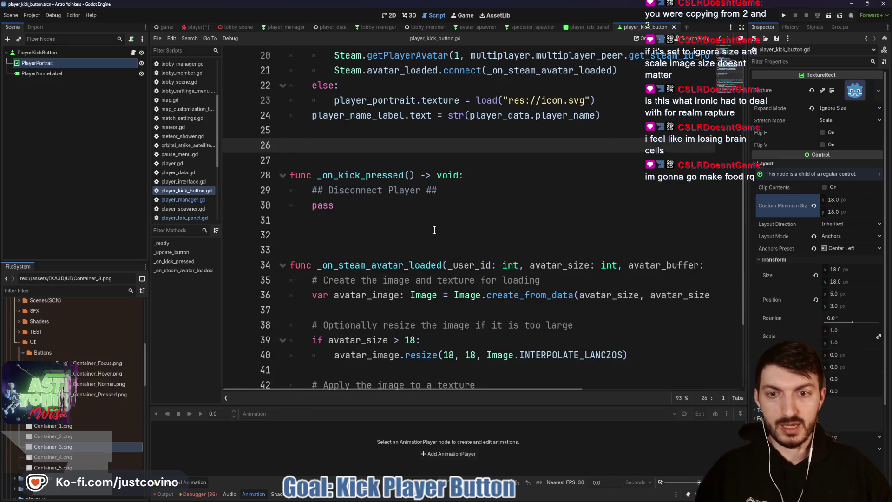
{"action": "left_click", "coordinate": [531, 493]}
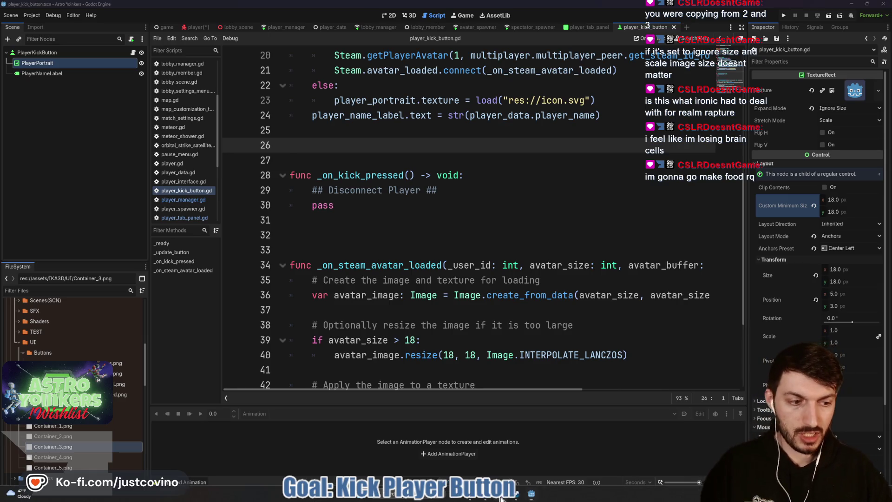
Commit the five changed files with summary 'kick button created Kick menu', then return to Godot
{"action": "type", "text": "kick button creat"}
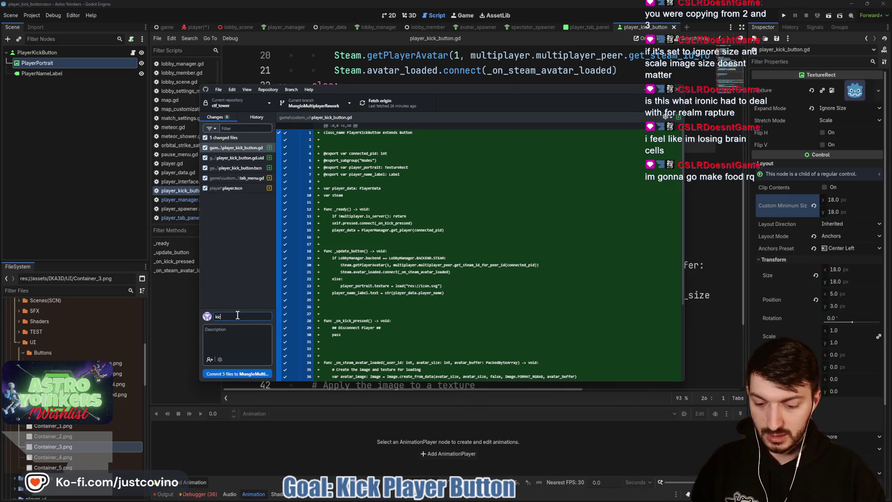
{"action": "type", "text": "ed + Kick m"}
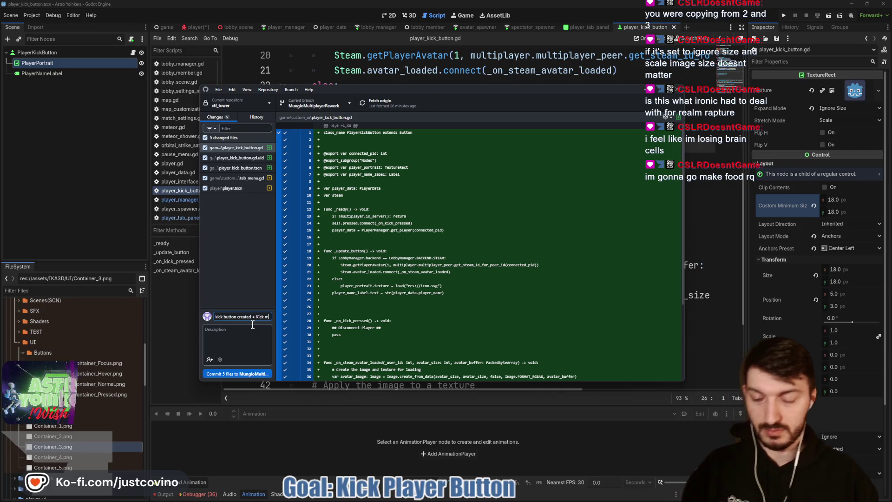
{"action": "type", "text": "enu"}
{"action": "left_click", "coordinate": [241, 373]}
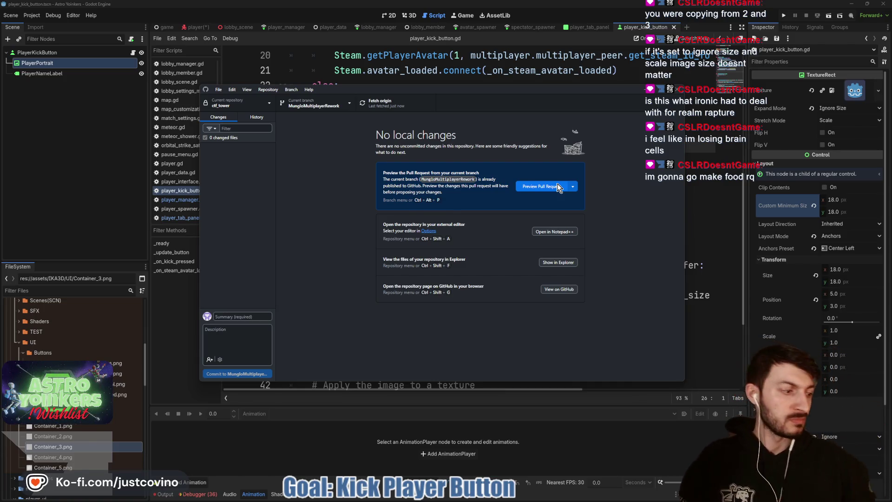
{"action": "left_click", "coordinate": [704, 228]}
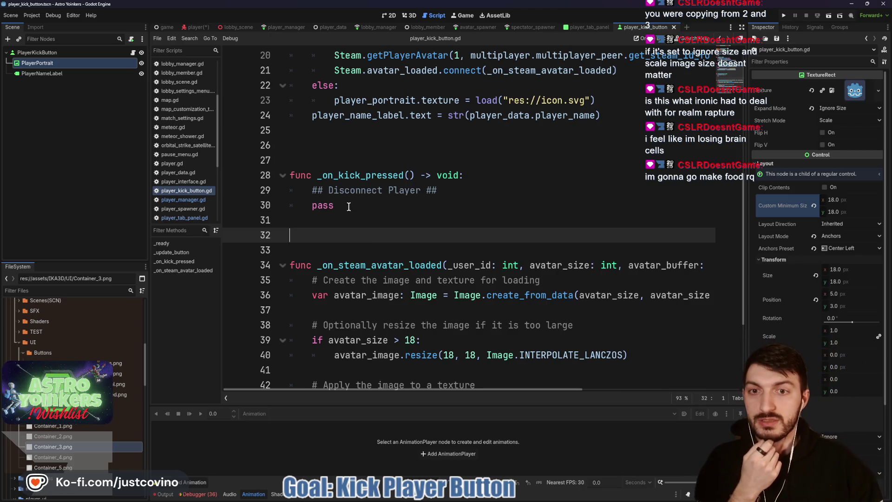
Review the _update_button else branch and save player_kick_button.gd
{"action": "scroll", "coordinate": [383, 168], "scroll_direction": "up", "scroll_amount": 2}
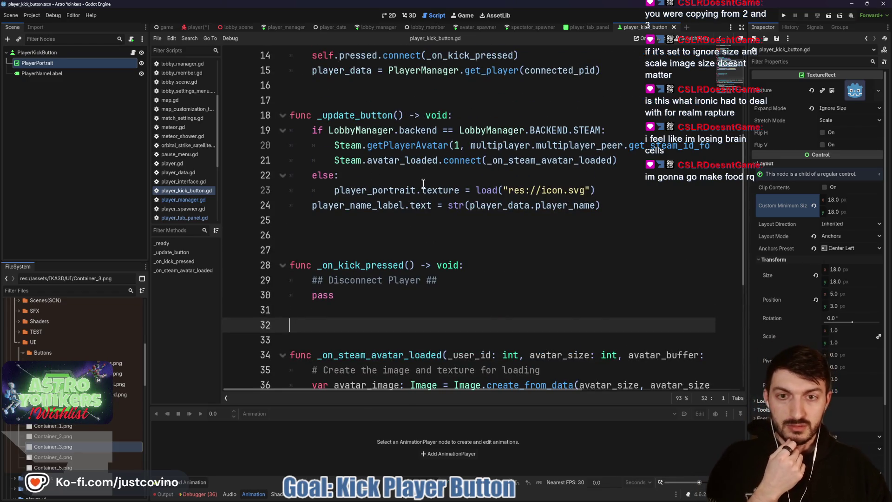
{"action": "left_click", "coordinate": [372, 181]}
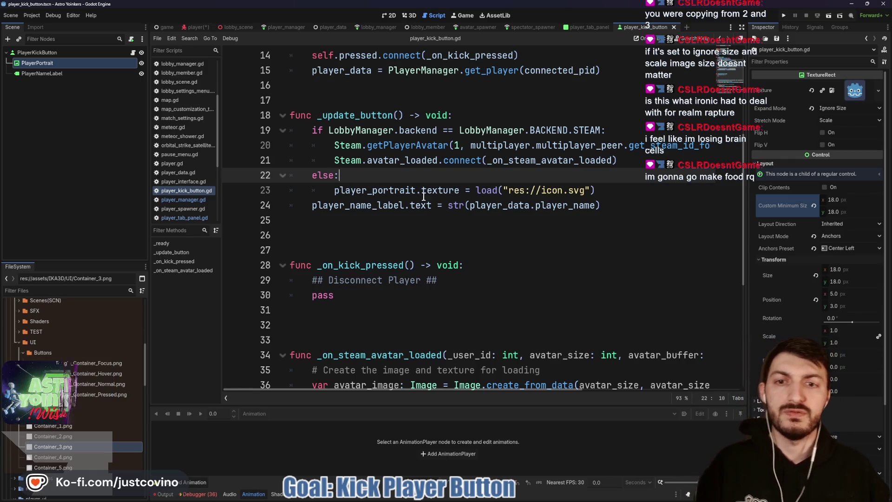
{"action": "left_click", "coordinate": [415, 220]}
{"action": "key", "text": "ctrl+s"}
{"action": "scroll", "coordinate": [409, 216], "scroll_direction": "up", "scroll_amount": 3}
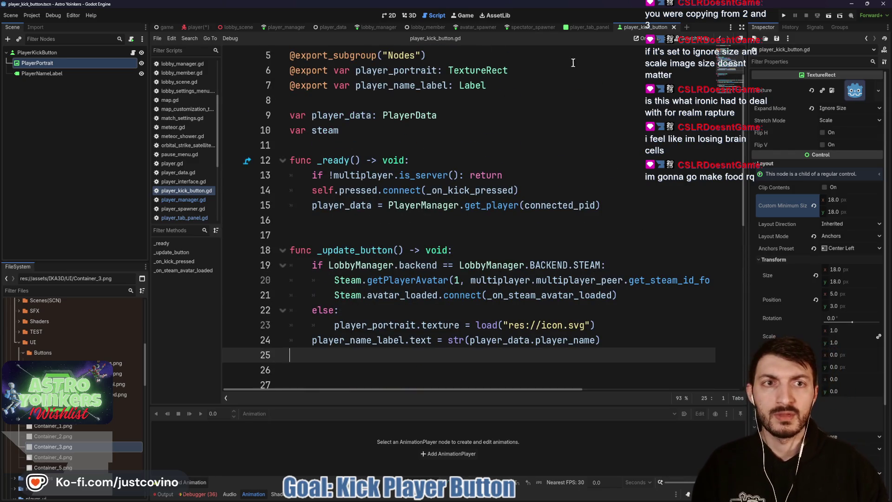
Browse the player_tab_panel and player_kick_button scripts, then open the player scene's 2D view
{"action": "left_click", "coordinate": [583, 26]}
{"action": "left_click", "coordinate": [451, 201]}
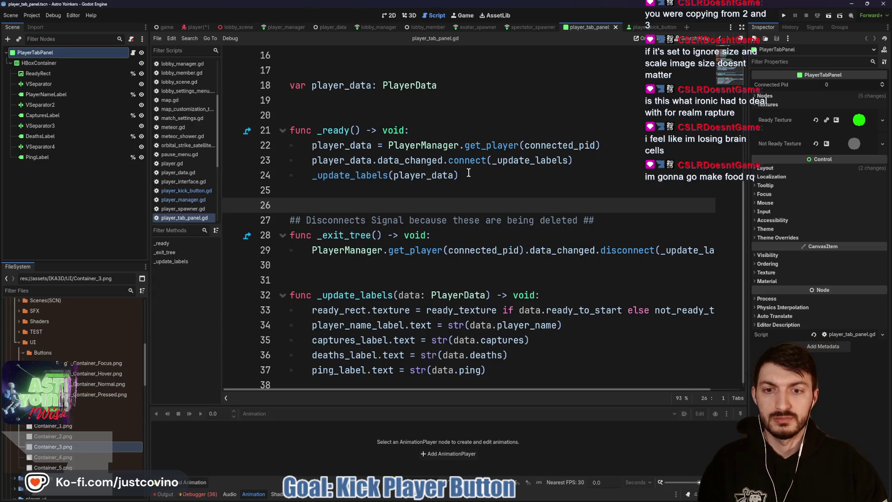
{"action": "left_click", "coordinate": [645, 28]}
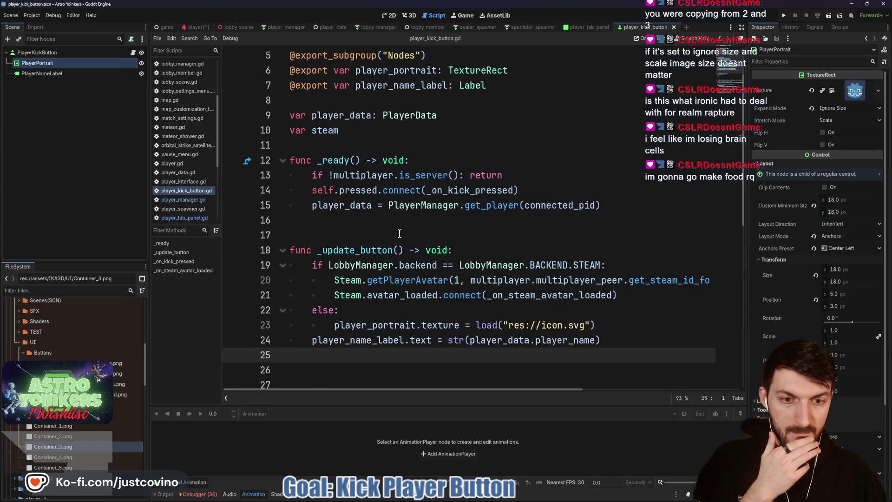
{"action": "left_click", "coordinate": [581, 28]}
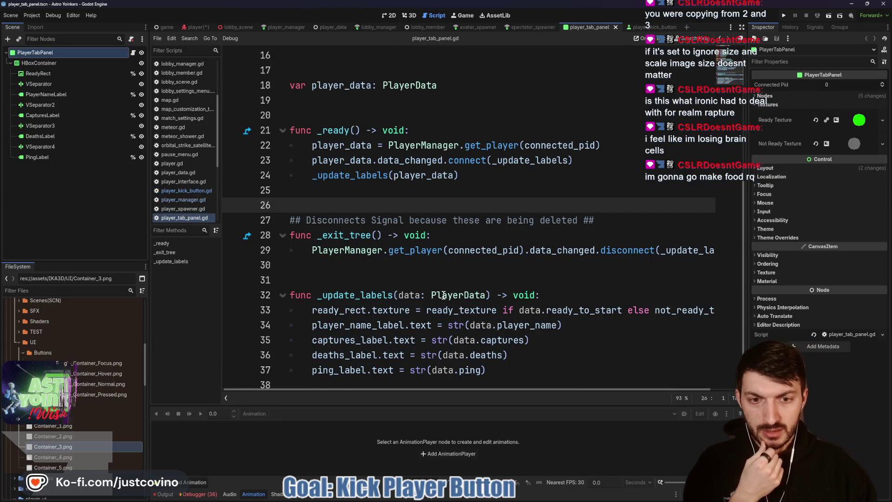
{"action": "double_click", "coordinate": [367, 296]}
{"action": "left_click", "coordinate": [195, 27]}
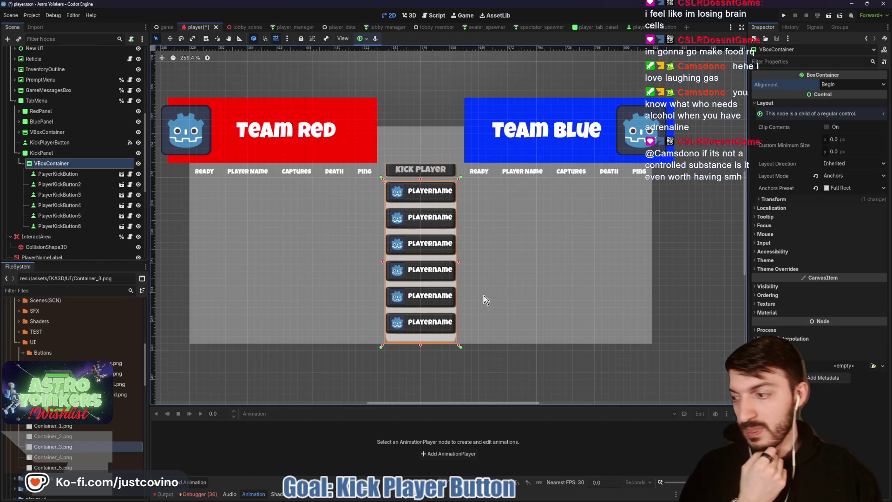
Save player.tscn and pan the 2D canvas up and right
{"action": "key", "text": "ctrl+s"}
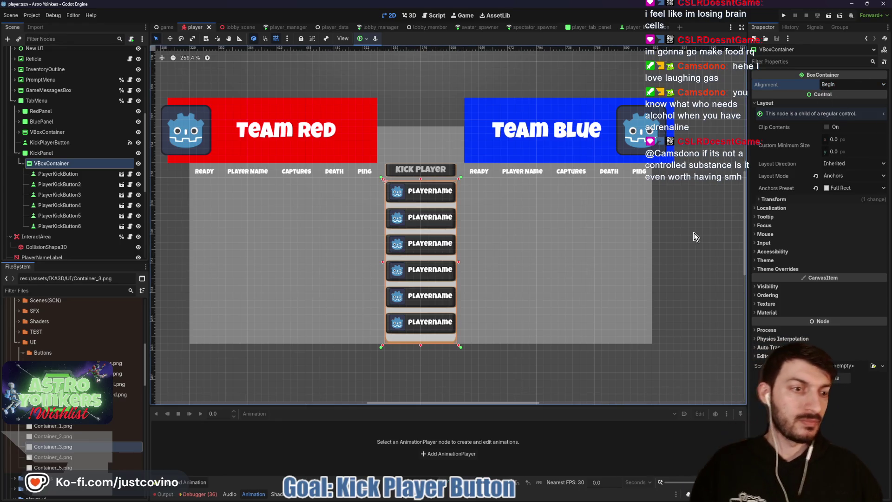
{"action": "key", "text": "ctrl+s"}
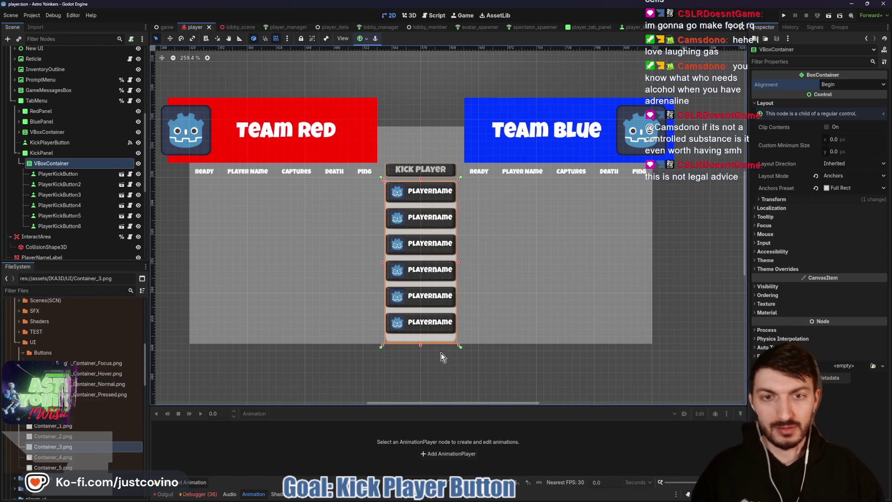
{"action": "mouse_move", "coordinate": [465, 500]}
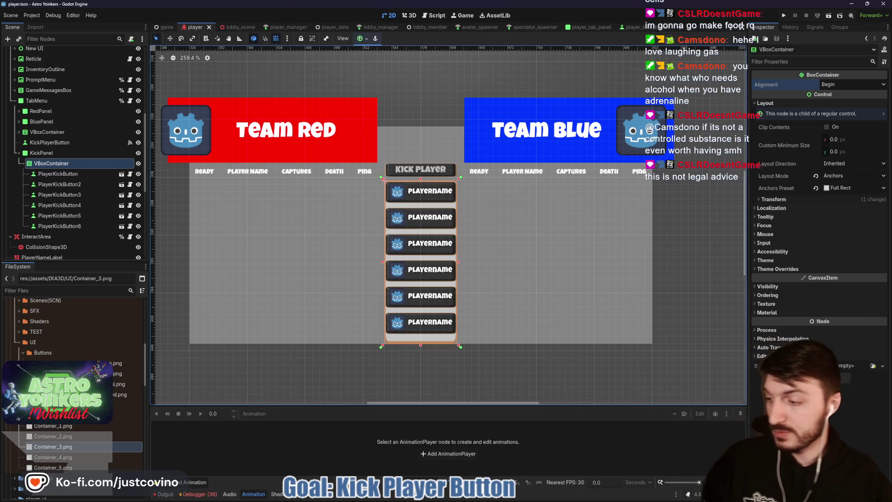
{"action": "left_click_drag", "start_coordinate": [343, 238], "coordinate": [355, 216]}
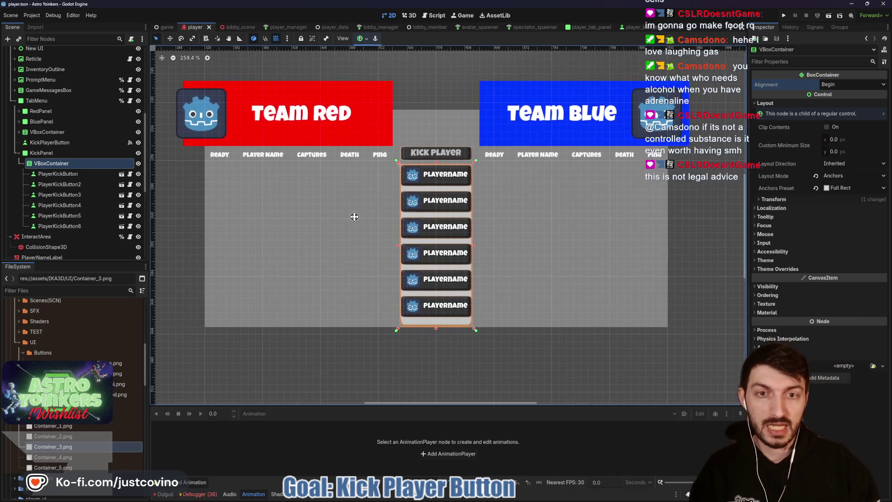